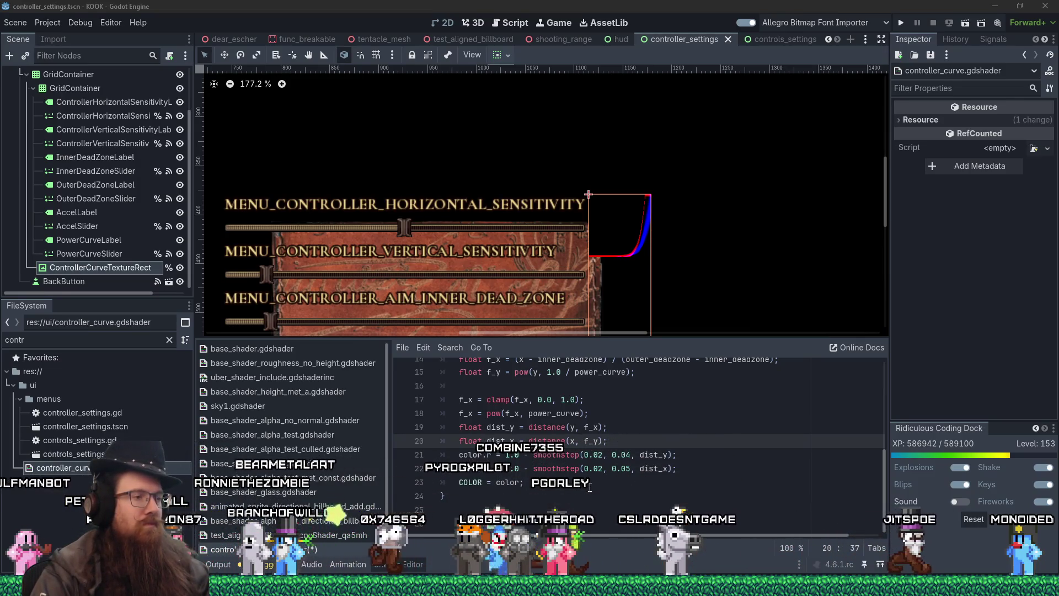
Step: Move the dead-zone remap into a new x_deadzoned variable, then use it for f_x and in distance(x_deadzoned, f_y)
{"action": "scroll", "coordinate": [589, 471], "scroll_direction": "up", "scroll_amount": 2}
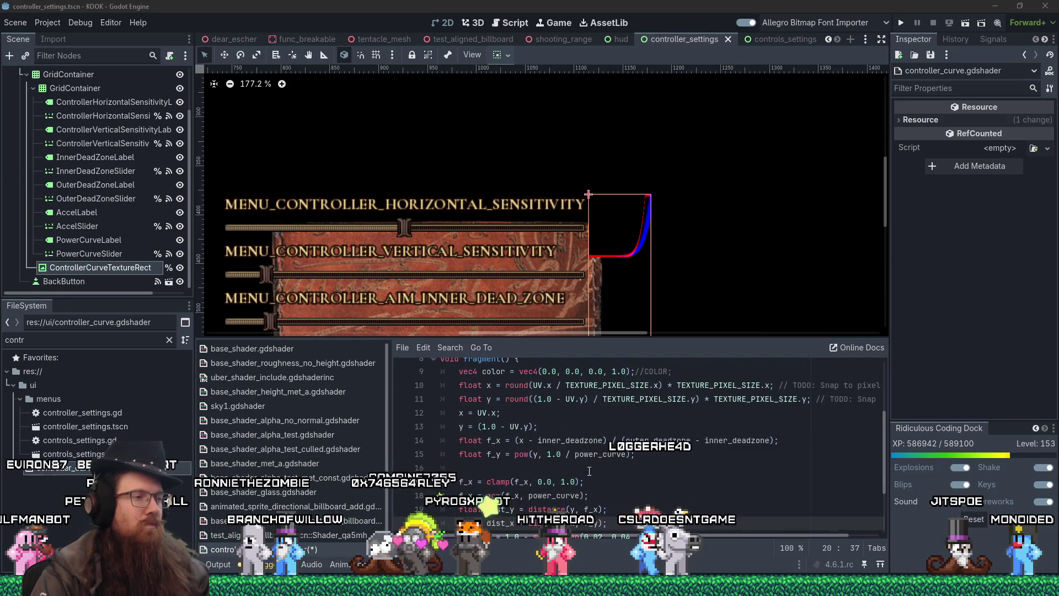
{"action": "scroll", "coordinate": [589, 470], "scroll_direction": "down", "scroll_amount": 1}
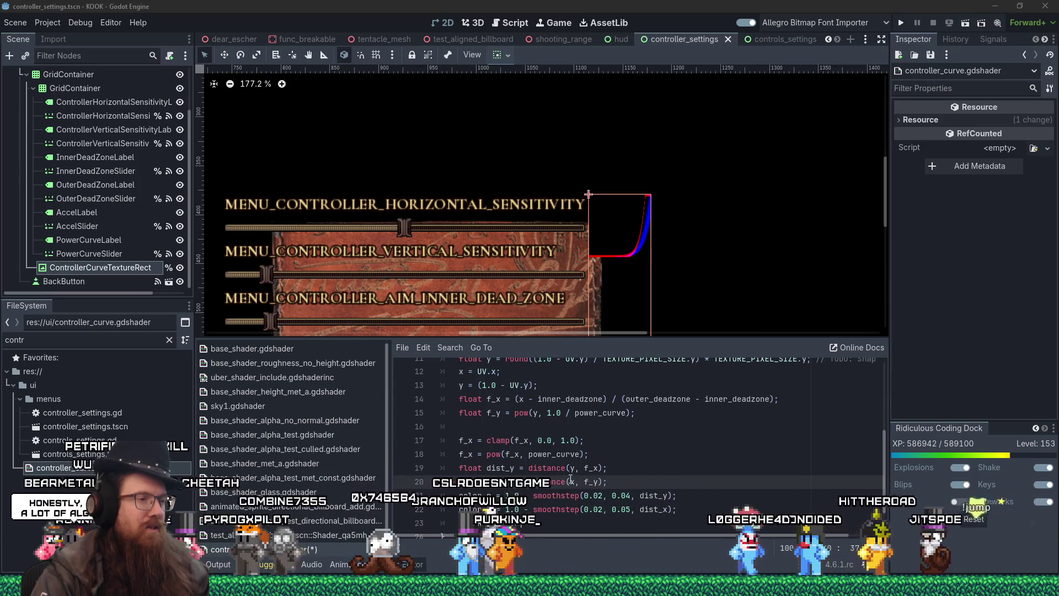
{"action": "left_click", "coordinate": [574, 481]}
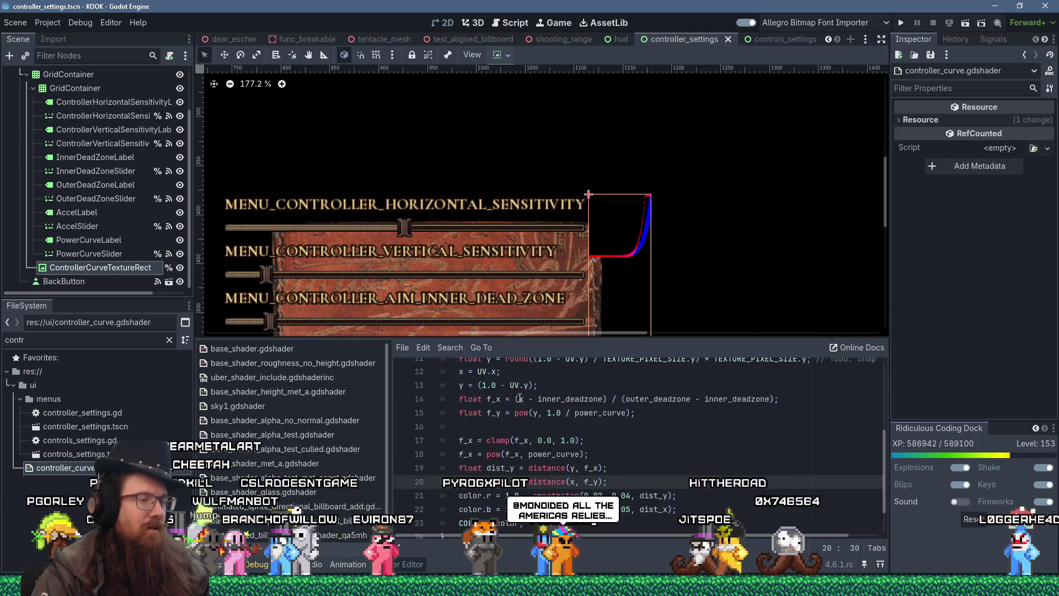
{"action": "left_click", "coordinate": [534, 398]}
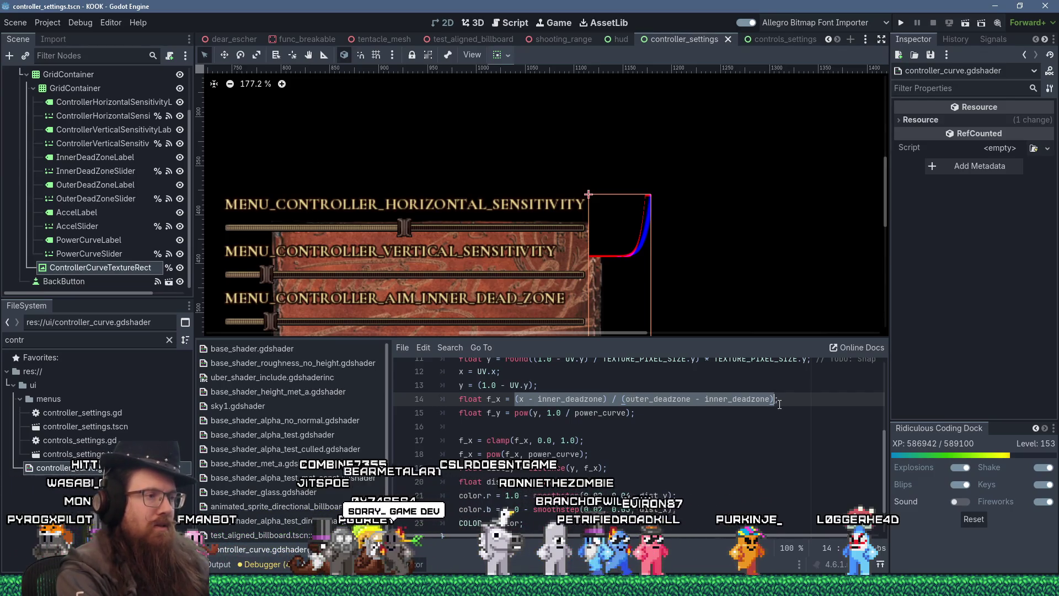
{"action": "type", "text": "x_dead"}
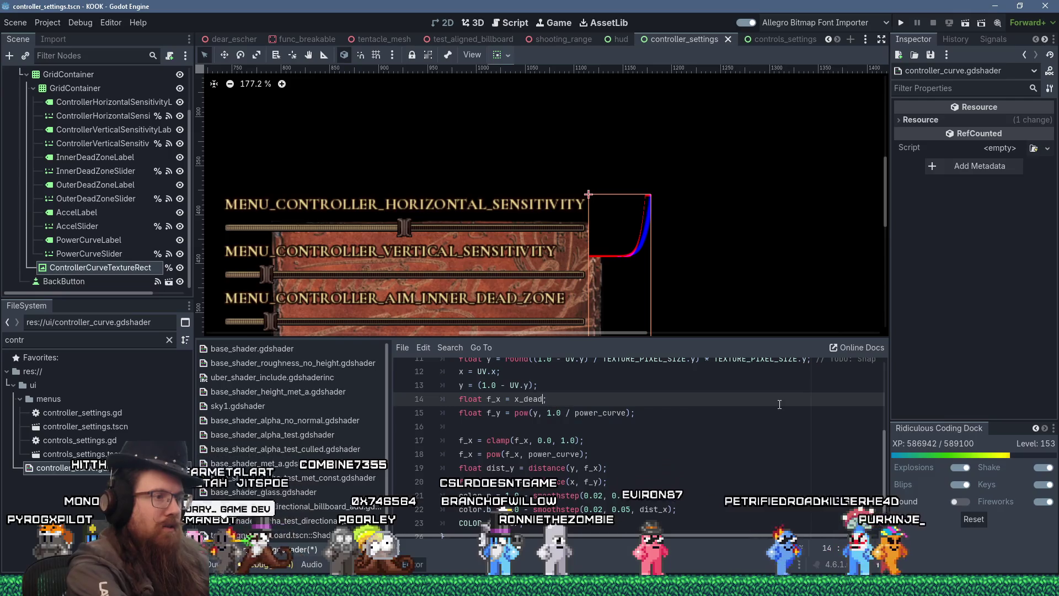
{"action": "type", "text": "zoned;"}
{"action": "key", "text": "ctrl+shift+Return"}
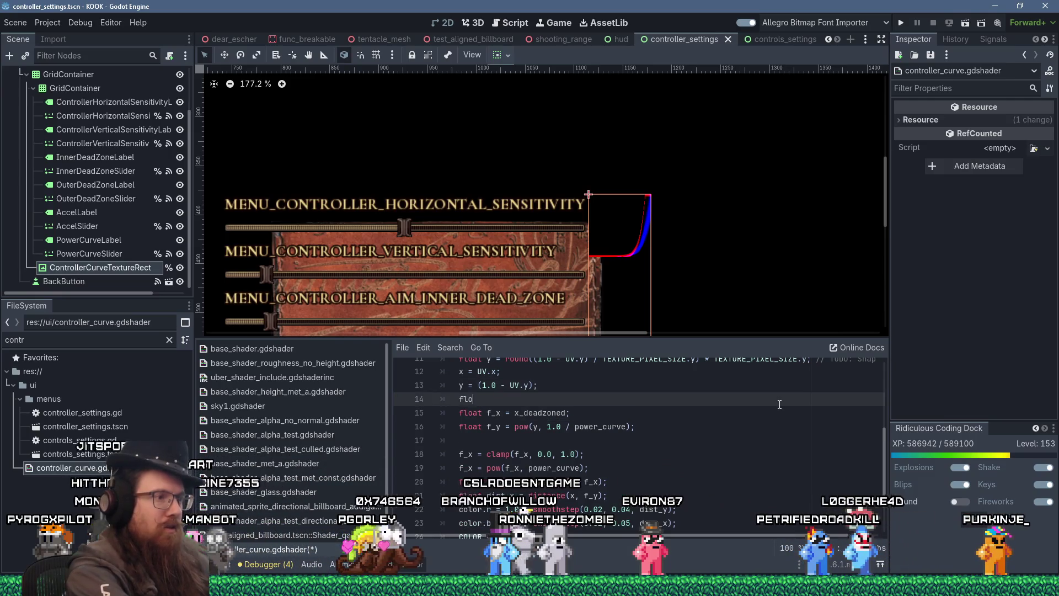
{"action": "type", "text": "at x_deadzoned = (x - inner_deadzone) / (outer_deadzone - inner_deadzone);"}
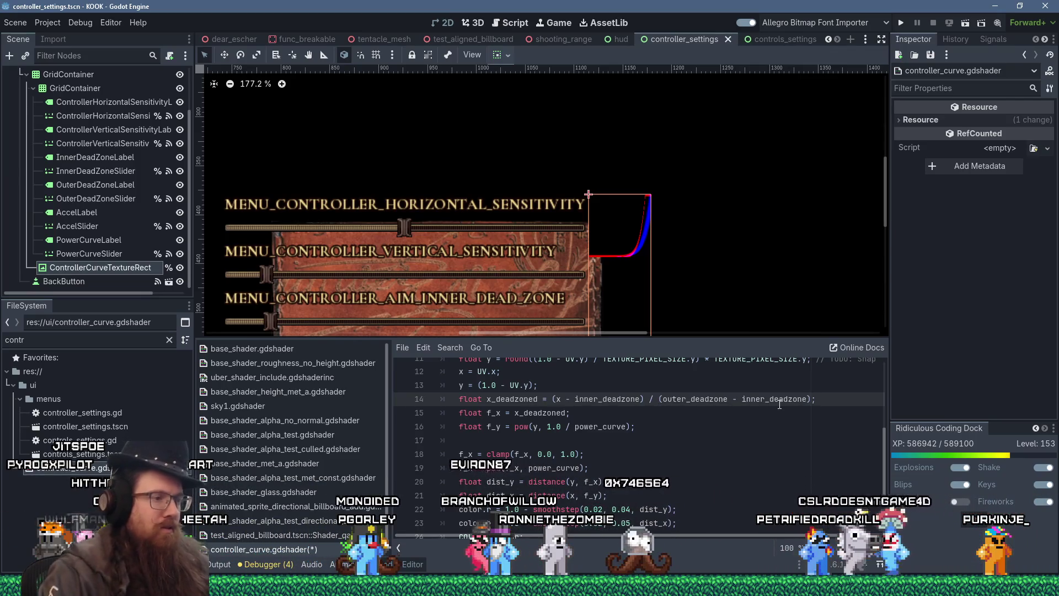
{"action": "left_click", "coordinate": [572, 495]}
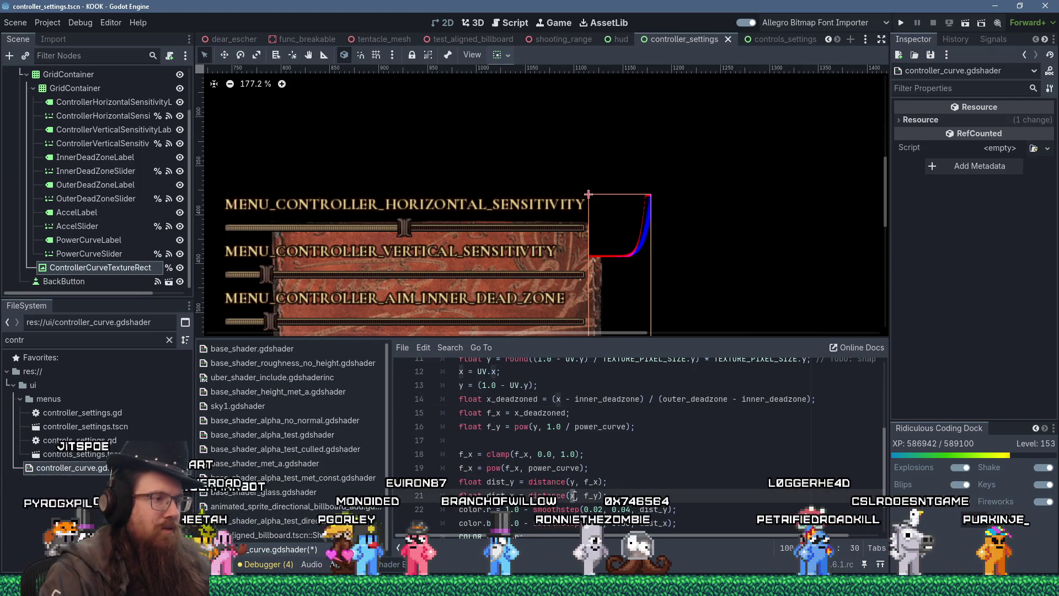
{"action": "type", "text": "_dead"}
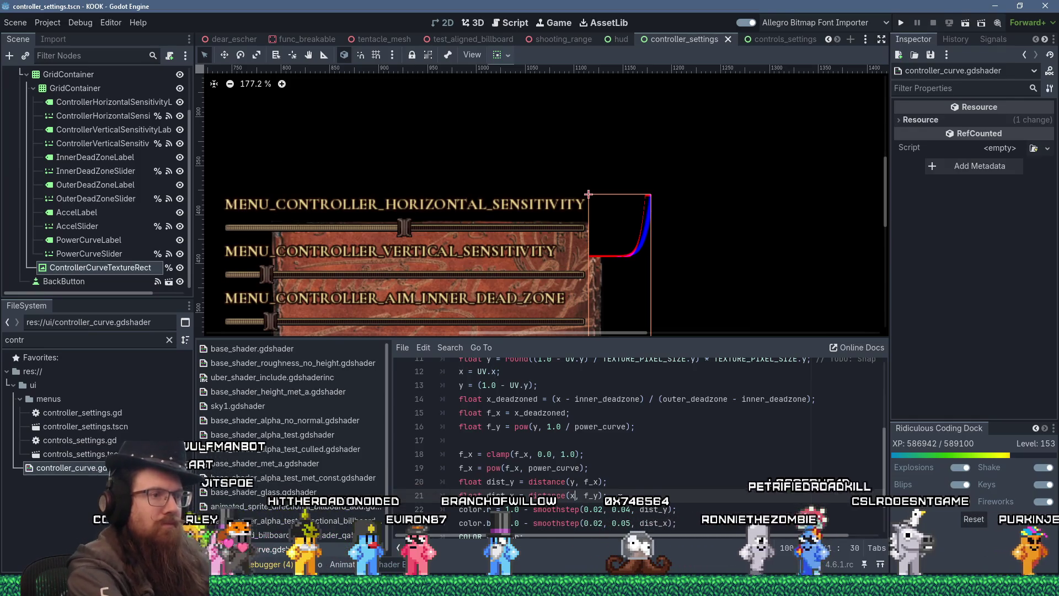
{"action": "type", "text": "zoned"}
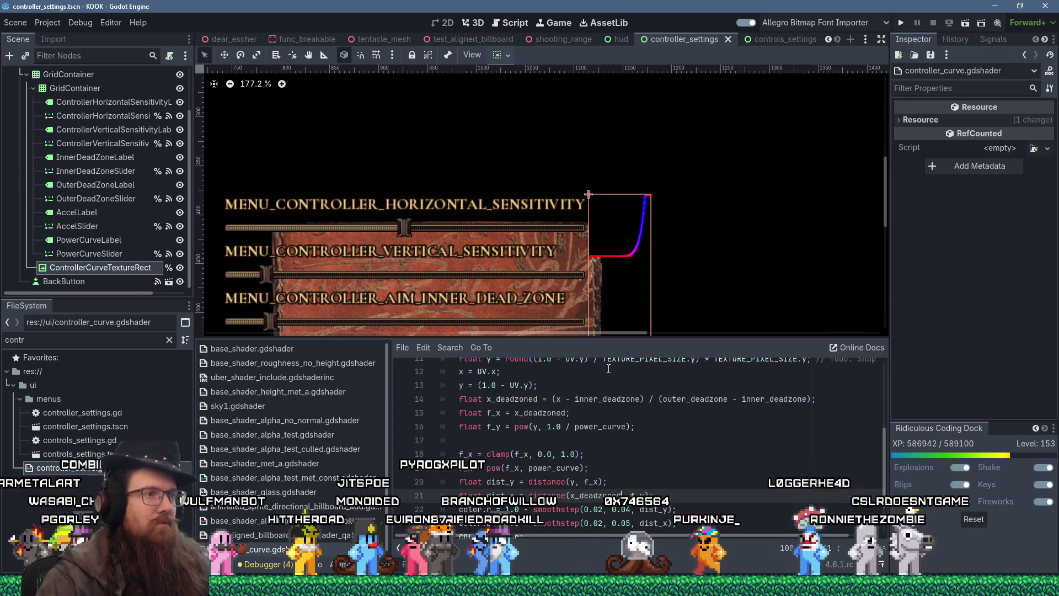
{"action": "scroll", "coordinate": [640, 246], "scroll_direction": "up", "scroll_amount": 8}
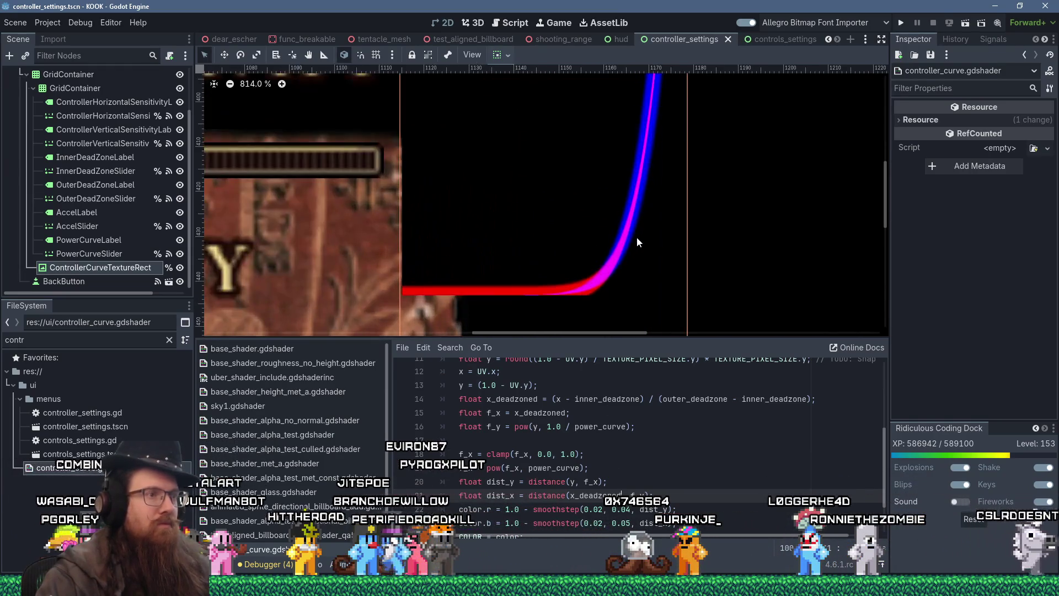
{"action": "scroll", "coordinate": [636, 242], "scroll_direction": "down", "scroll_amount": 3}
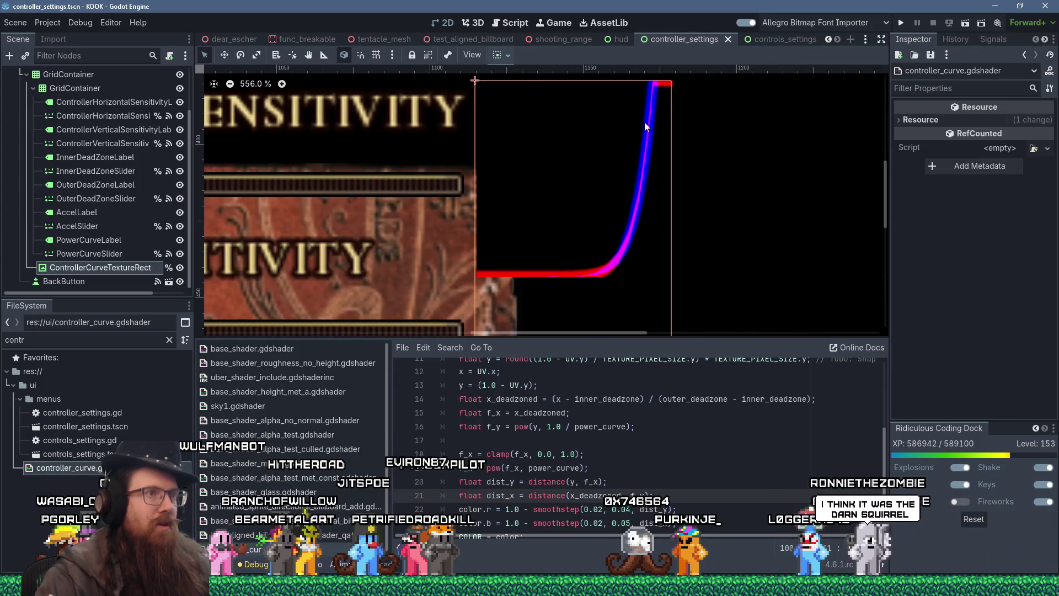
{"action": "scroll", "coordinate": [646, 124], "scroll_direction": "down", "scroll_amount": 1}
{"action": "scroll", "coordinate": [653, 110], "scroll_direction": "down", "scroll_amount": 3}
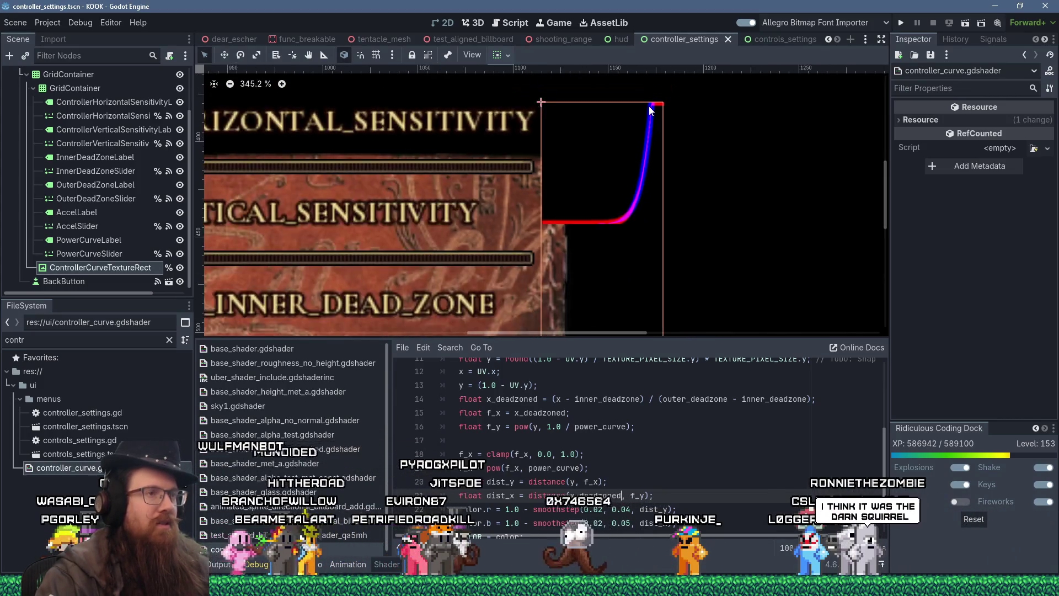
{"action": "scroll", "coordinate": [656, 108], "scroll_direction": "up", "scroll_amount": 5}
{"action": "scroll", "coordinate": [661, 109], "scroll_direction": "up", "scroll_amount": 2}
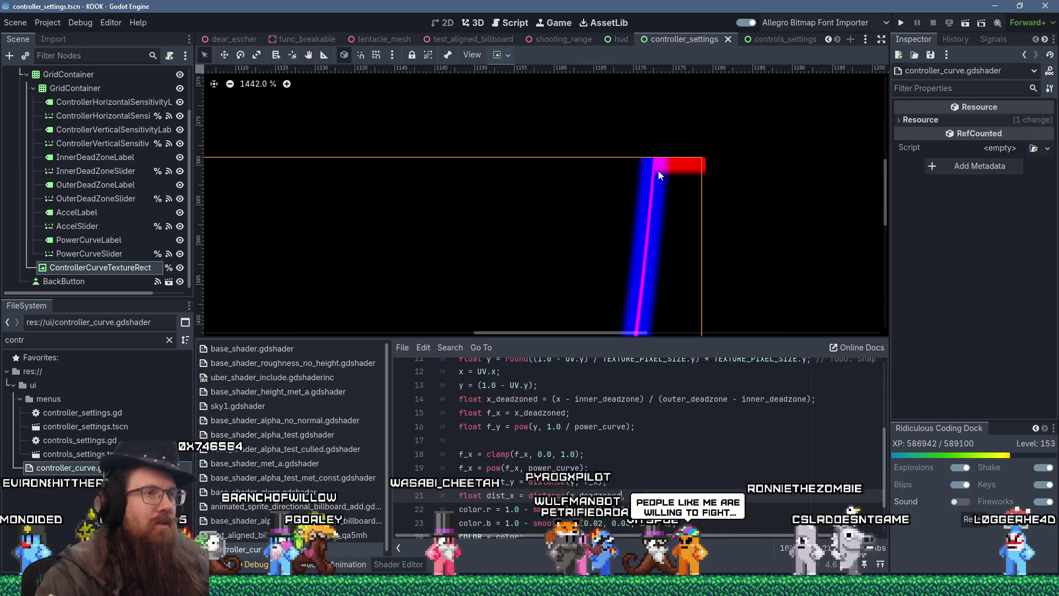
{"action": "scroll", "coordinate": [652, 226], "scroll_direction": "down", "scroll_amount": 5}
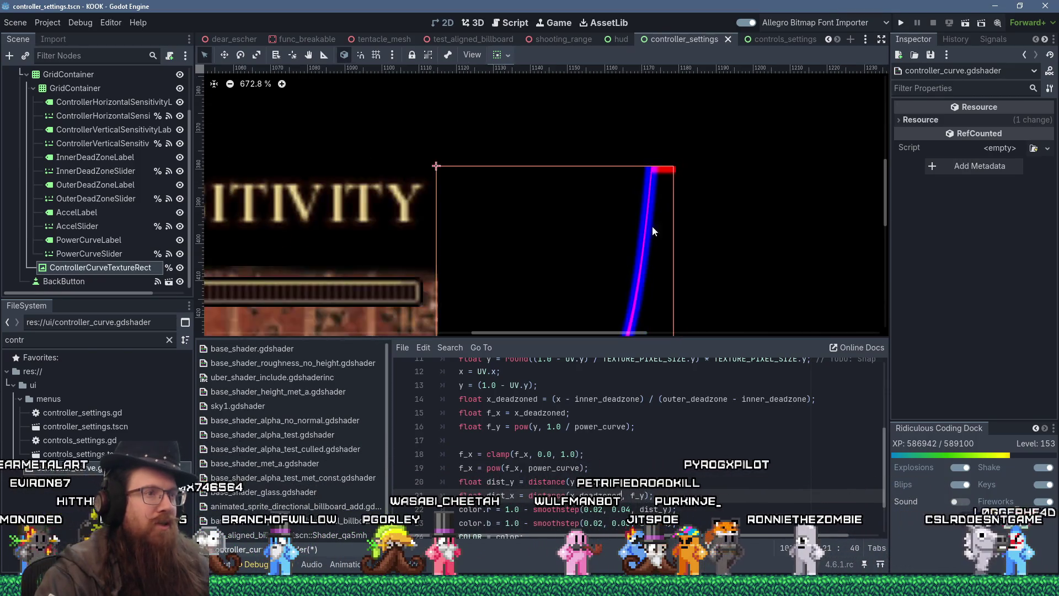
{"action": "scroll", "coordinate": [630, 250], "scroll_direction": "up", "scroll_amount": 4}
{"action": "scroll", "coordinate": [650, 174], "scroll_direction": "down", "scroll_amount": 6}
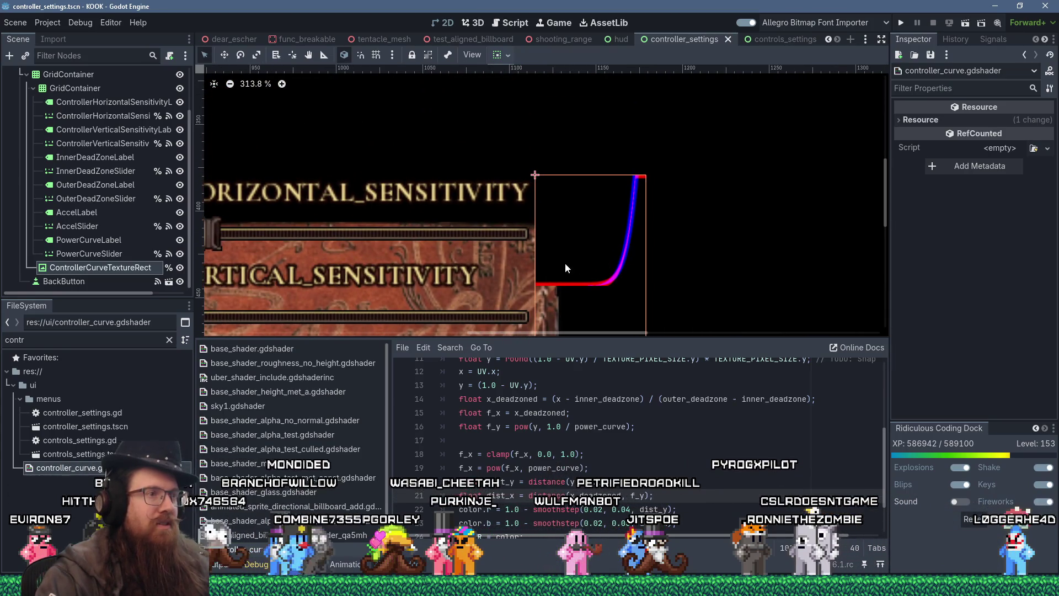
{"action": "scroll", "coordinate": [618, 247], "scroll_direction": "up", "scroll_amount": 3}
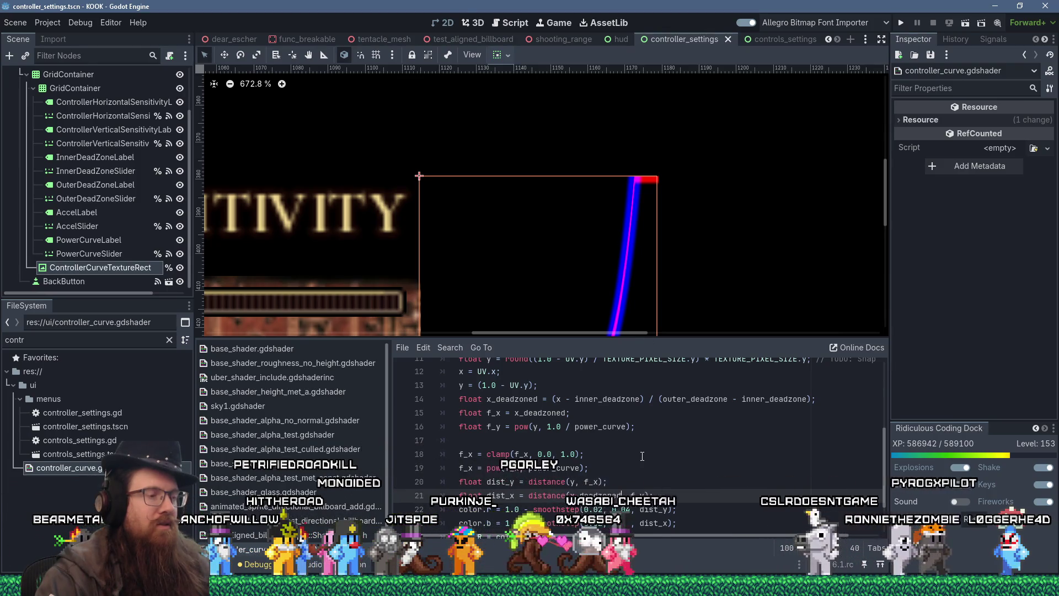
{"action": "key", "text": "Up"}
{"action": "key", "text": "Up"}
{"action": "key", "text": "Up"}
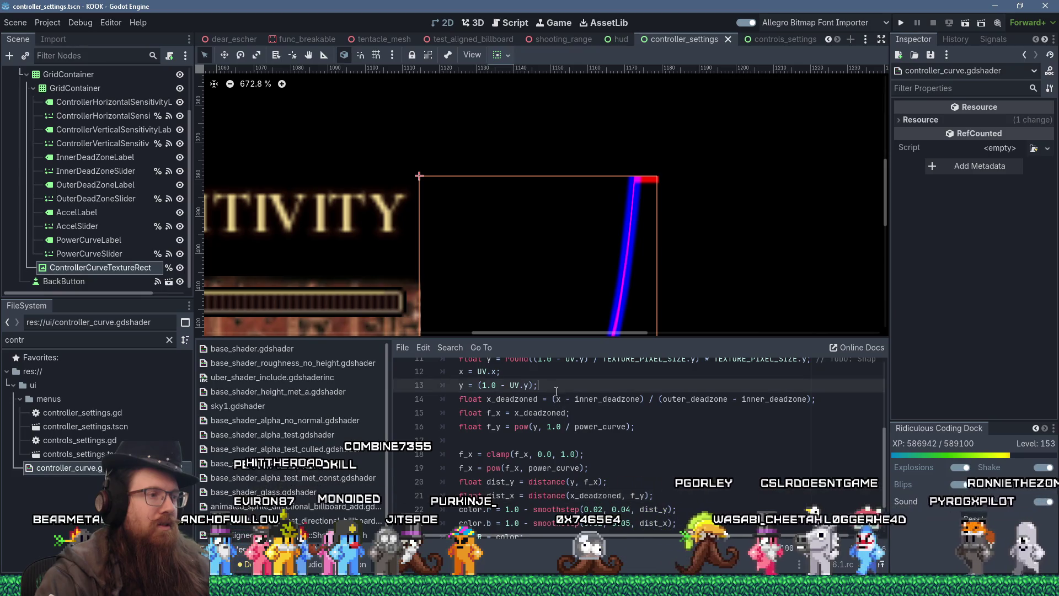
{"action": "scroll", "coordinate": [695, 296], "scroll_direction": "down", "scroll_amount": 4}
{"action": "left_click_drag", "start_coordinate": [696, 296], "coordinate": [695, 177]}
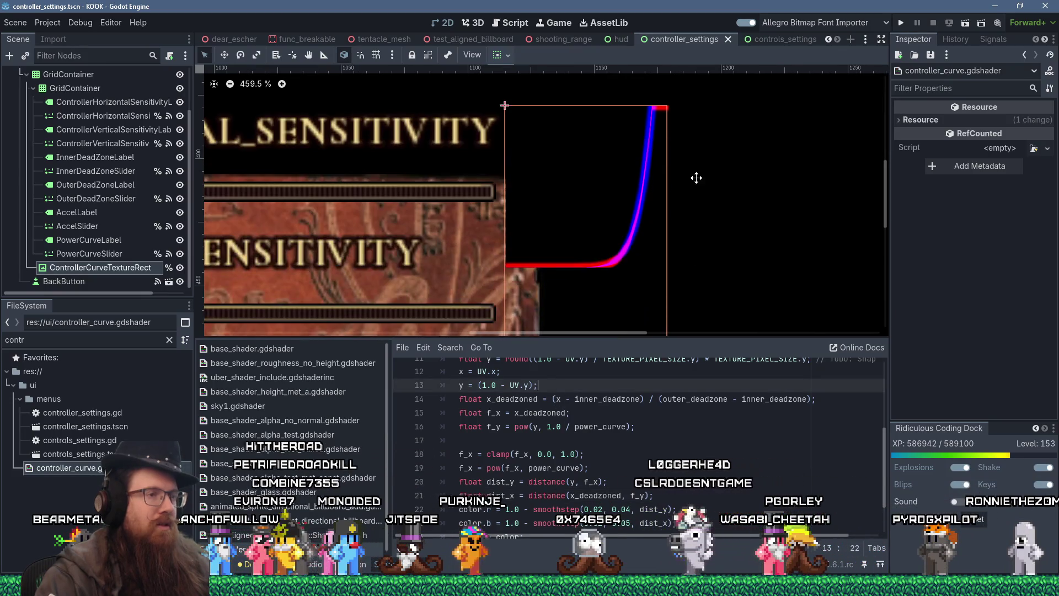
{"action": "left_click_drag", "start_coordinate": [699, 232], "coordinate": [710, 254]}
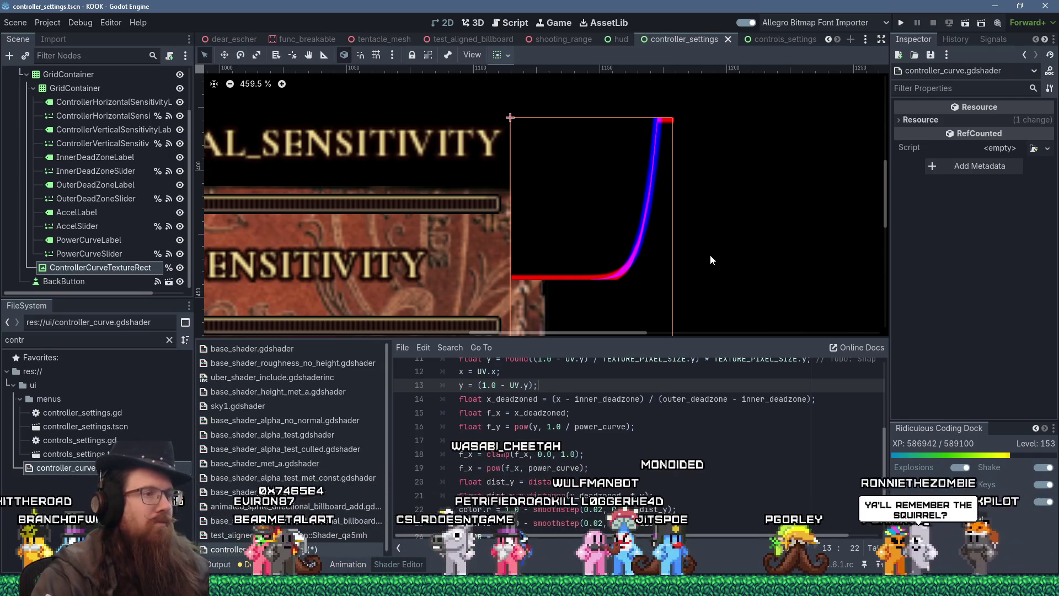
{"action": "scroll", "coordinate": [562, 229], "scroll_direction": "down", "scroll_amount": 5}
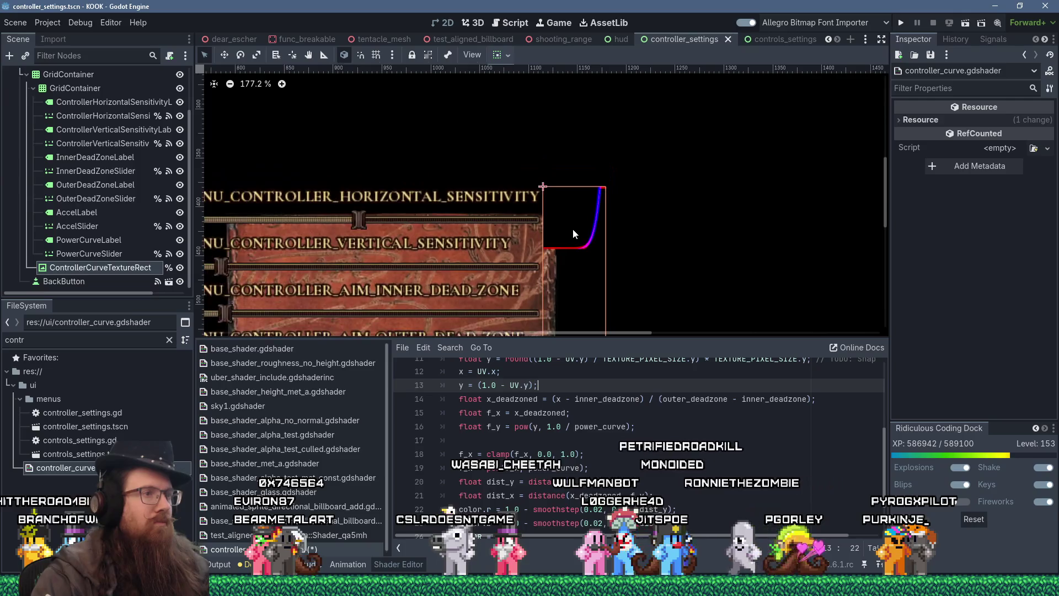
{"action": "scroll", "coordinate": [578, 228], "scroll_direction": "up", "scroll_amount": 2}
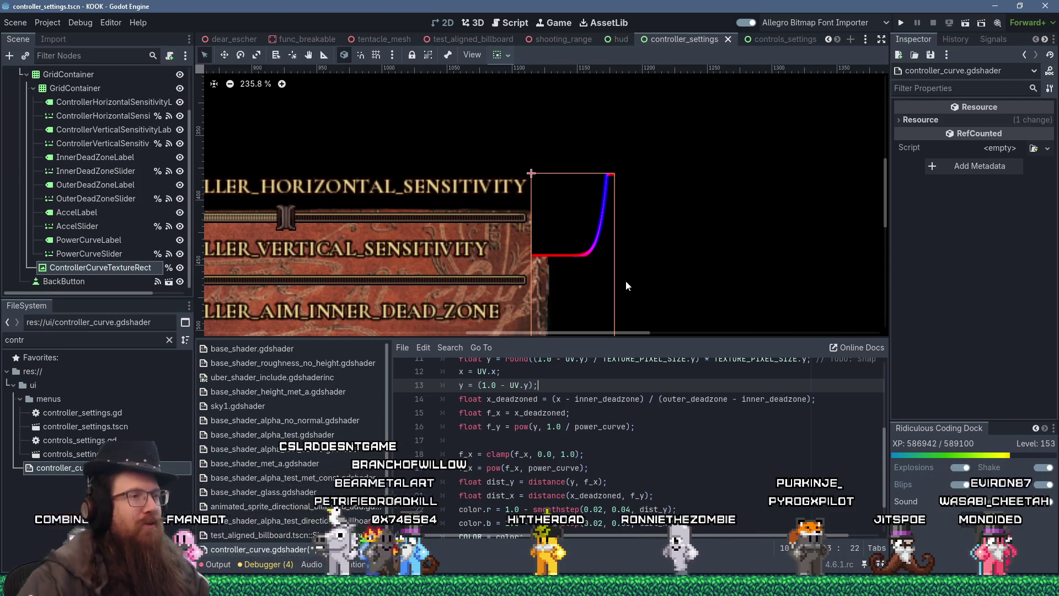
Step: Scroll through the curve shader to review the raw UV lines and the fragment() header
{"action": "scroll", "coordinate": [617, 282], "scroll_direction": "up", "scroll_amount": 5}
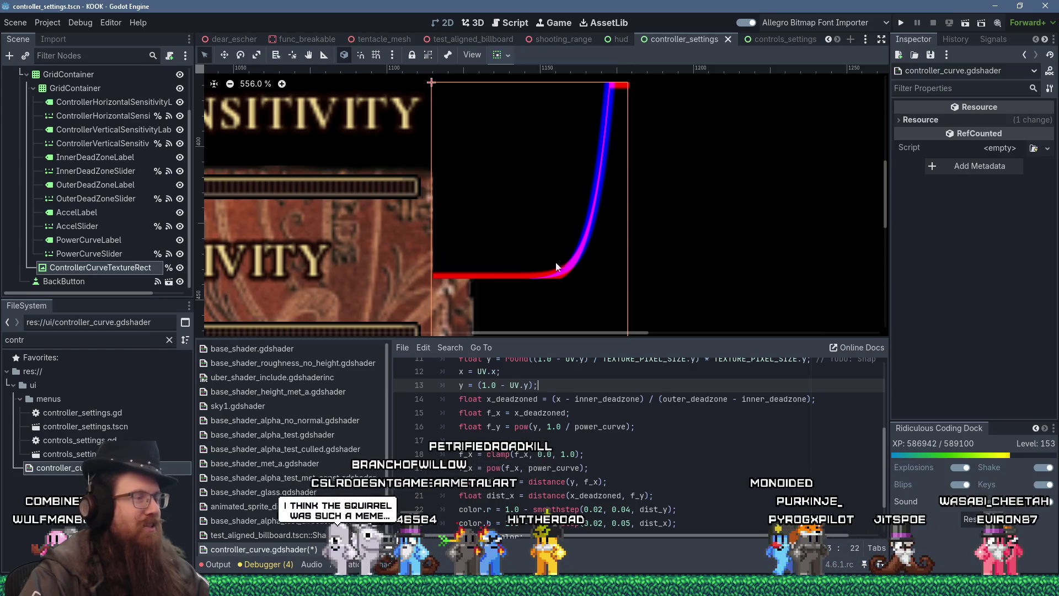
{"action": "scroll", "coordinate": [598, 237], "scroll_direction": "down", "scroll_amount": 2}
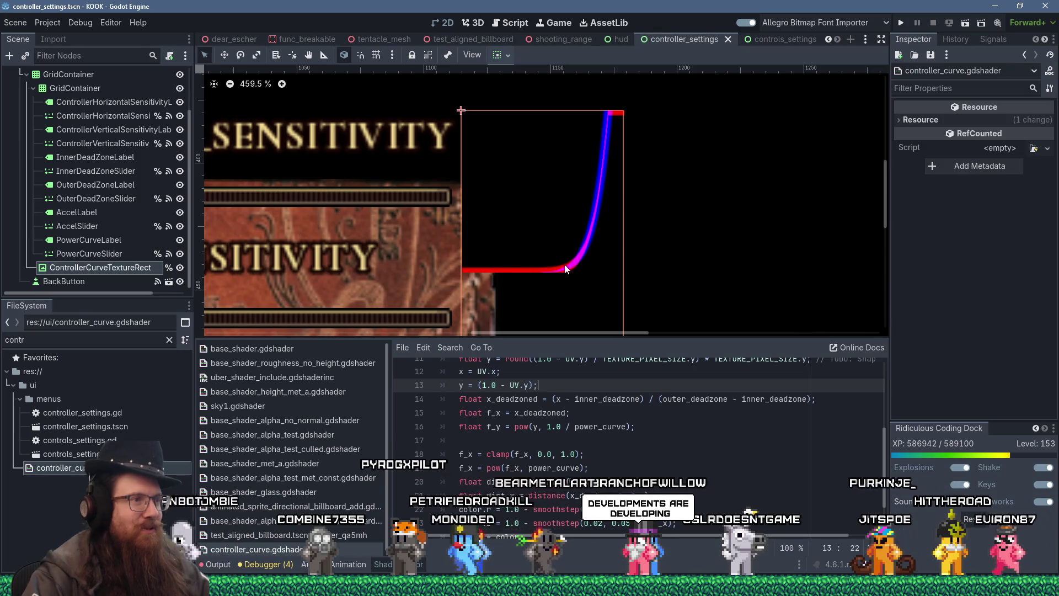
{"action": "scroll", "coordinate": [601, 159], "scroll_direction": "up", "scroll_amount": 6}
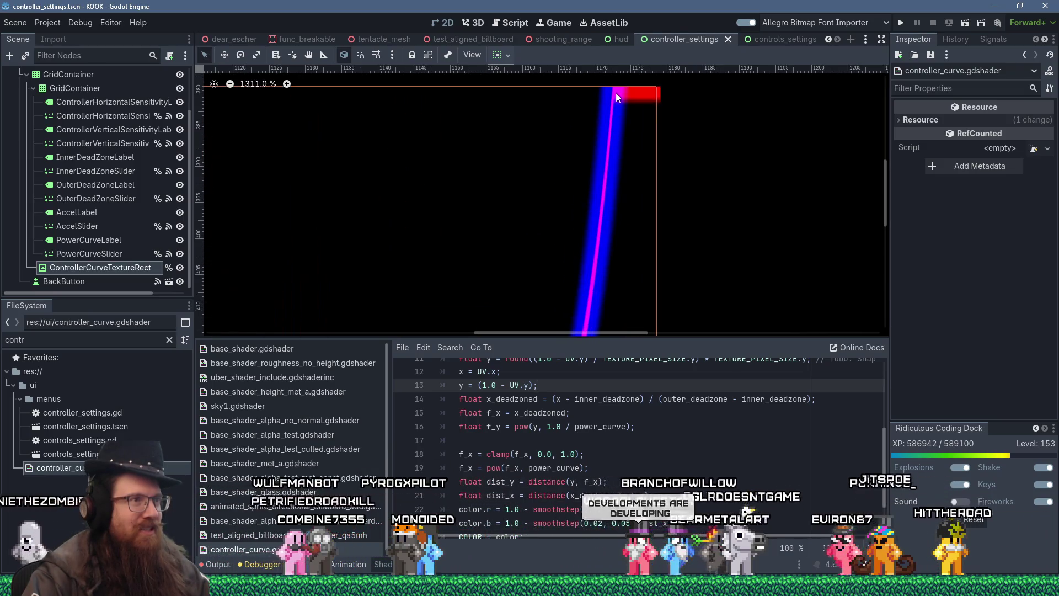
{"action": "scroll", "coordinate": [601, 222], "scroll_direction": "down", "scroll_amount": 6}
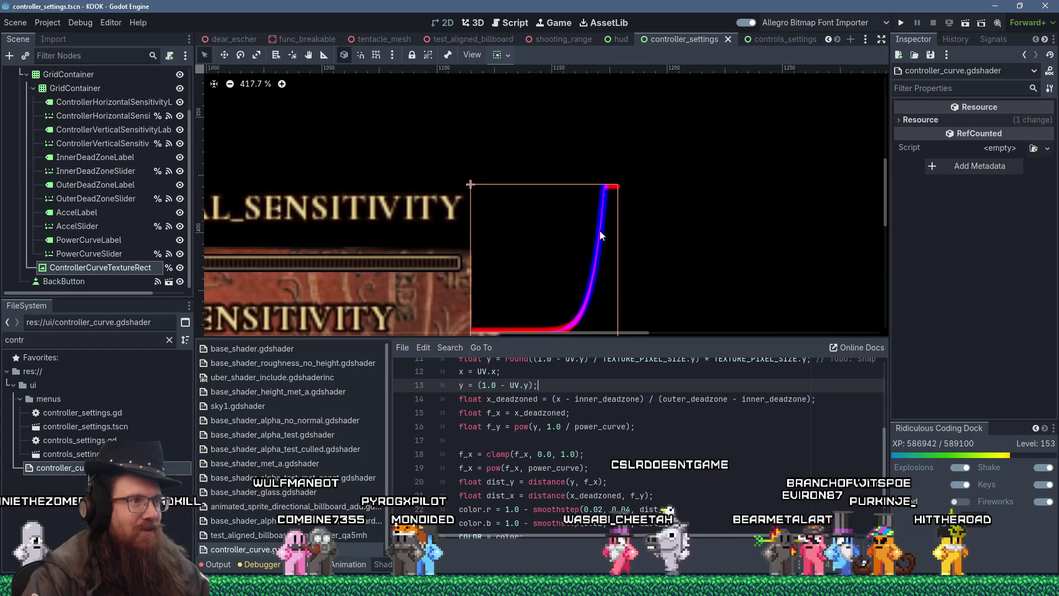
{"action": "scroll", "coordinate": [594, 186], "scroll_direction": "up", "scroll_amount": 1}
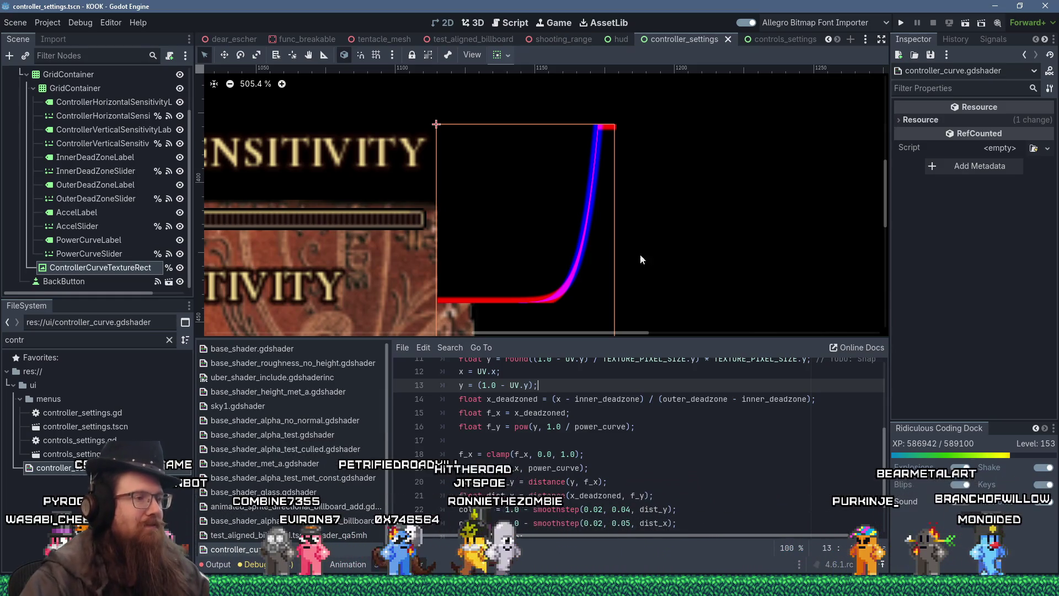
{"action": "scroll", "coordinate": [575, 435], "scroll_direction": "up", "scroll_amount": 3}
{"action": "scroll", "coordinate": [575, 435], "scroll_direction": "down", "scroll_amount": 1}
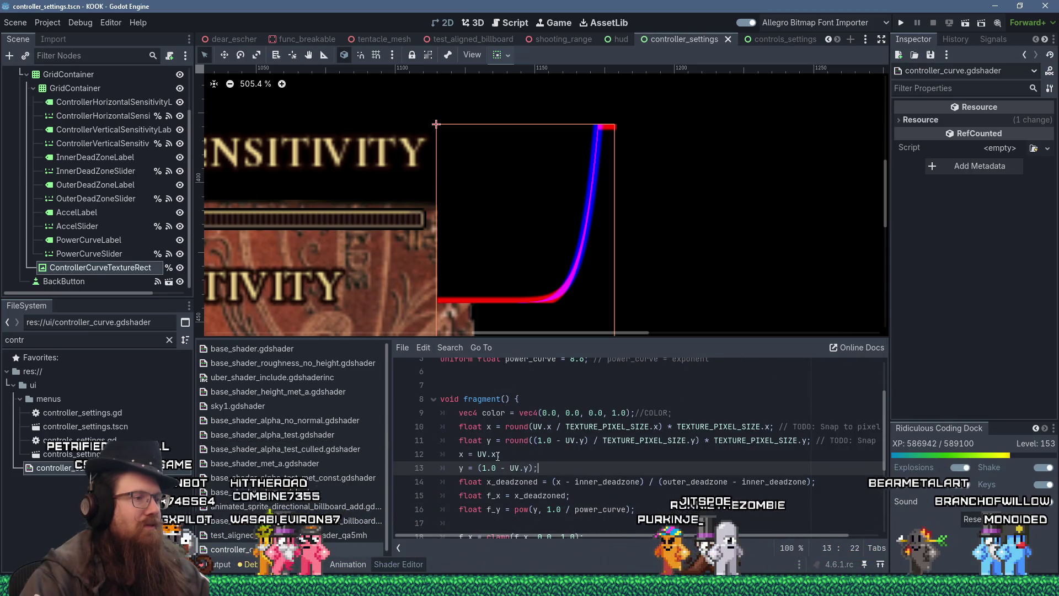
Step: Comment out the raw UV override lines 12–13 with Ctrl+K
{"action": "key", "text": "Home"}
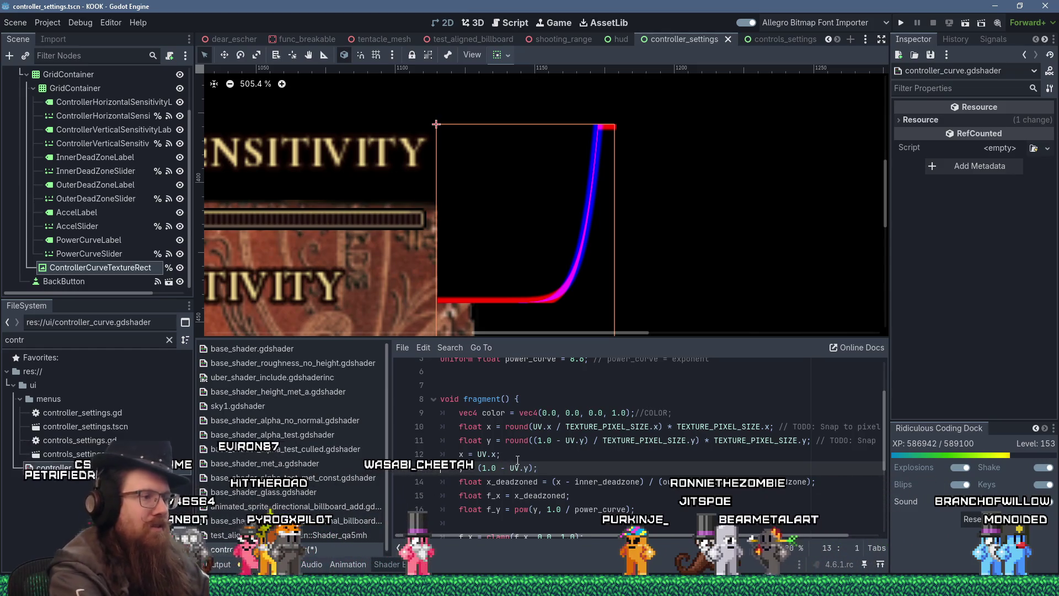
{"action": "key", "text": "ctrl+k"}
{"action": "key", "text": "Up"}
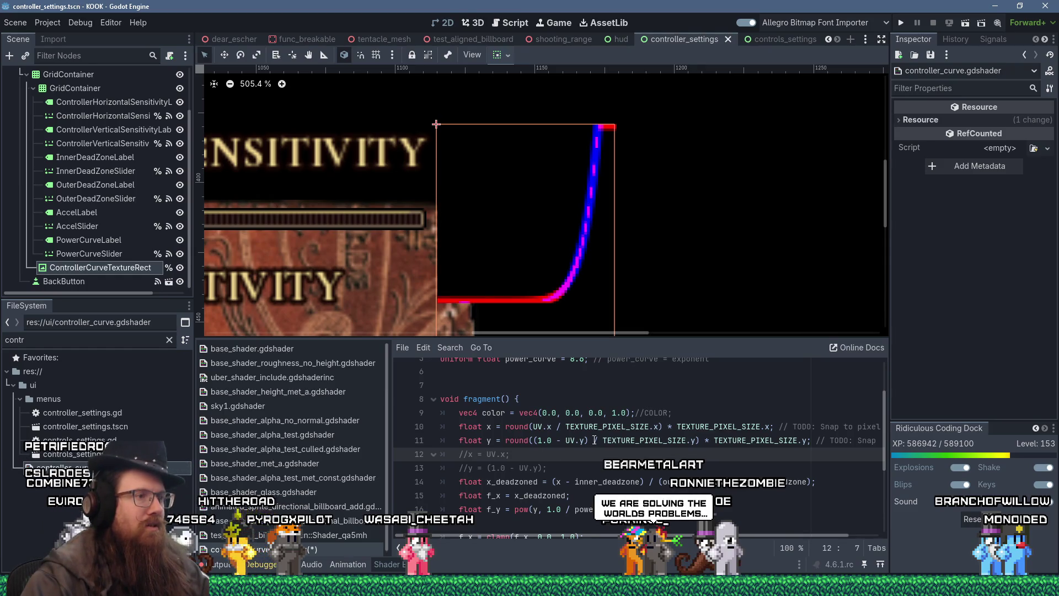
{"action": "scroll", "coordinate": [588, 233], "scroll_direction": "down", "scroll_amount": 5}
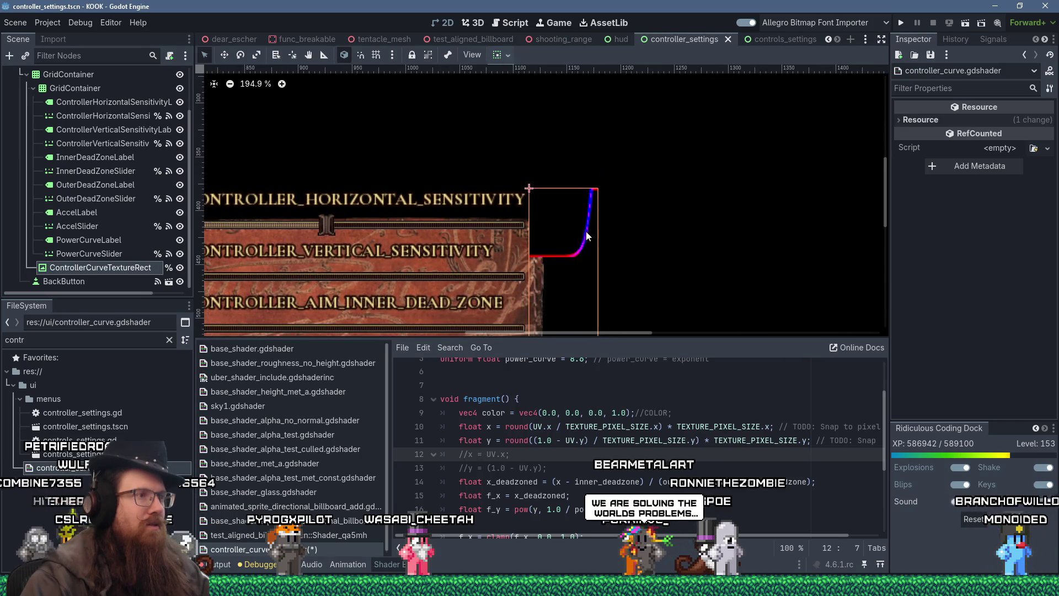
{"action": "scroll", "coordinate": [586, 236], "scroll_direction": "up", "scroll_amount": 5}
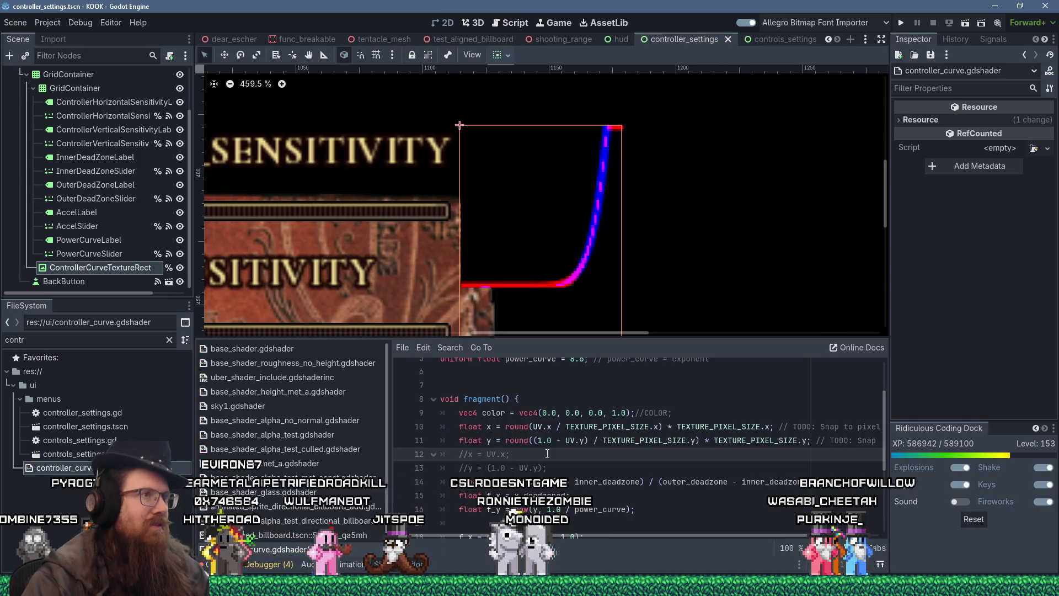
Step: Zoom the 2D viewport in and out to inspect the stepped curve in the texture rect
{"action": "scroll", "coordinate": [547, 453], "scroll_direction": "down", "scroll_amount": 3}
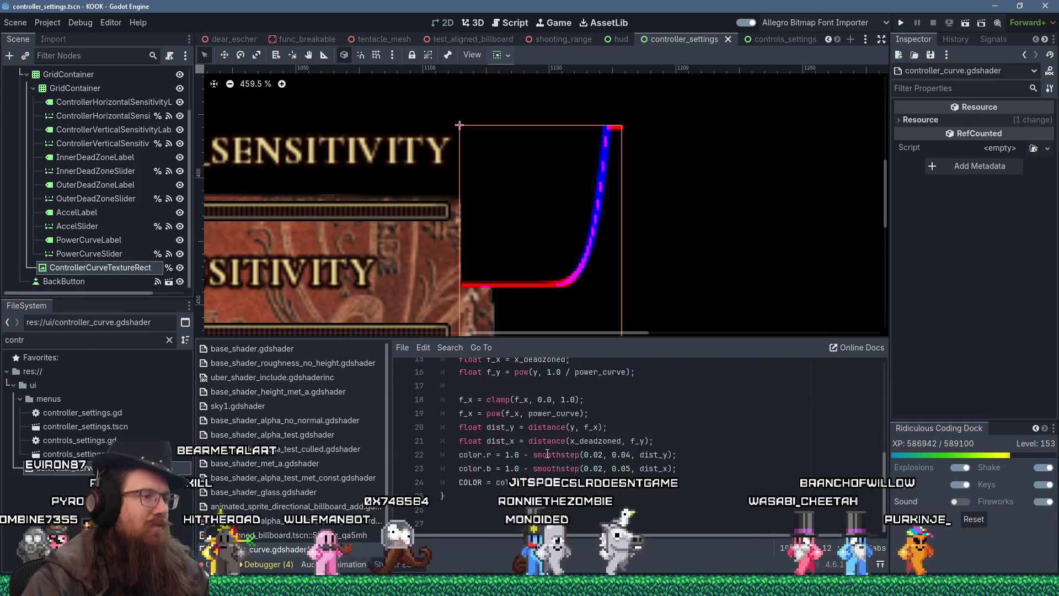
{"action": "scroll", "coordinate": [541, 298], "scroll_direction": "down", "scroll_amount": 10}
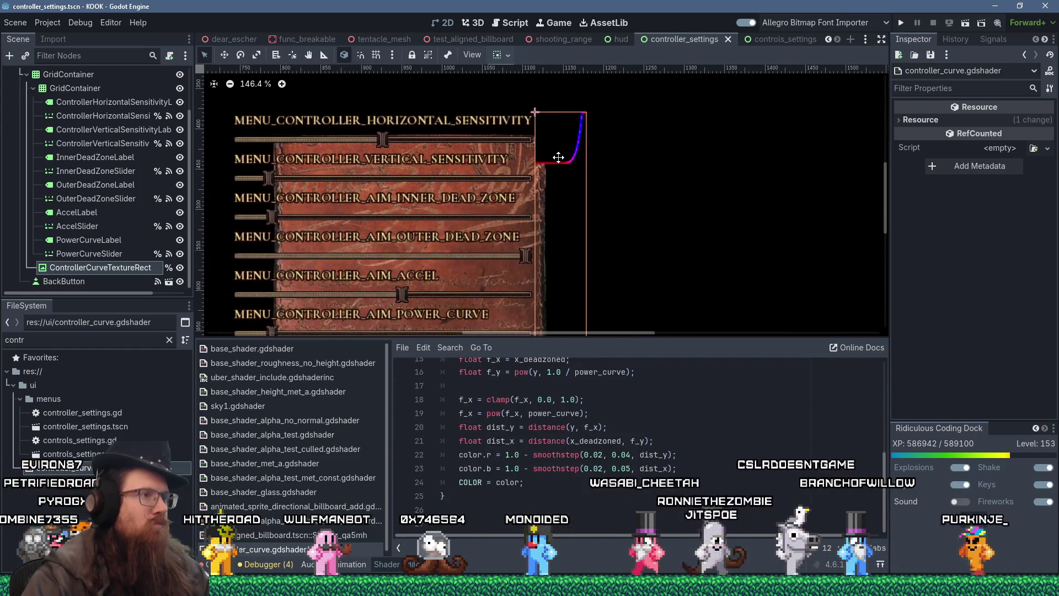
{"action": "scroll", "coordinate": [553, 212], "scroll_direction": "up", "scroll_amount": 9}
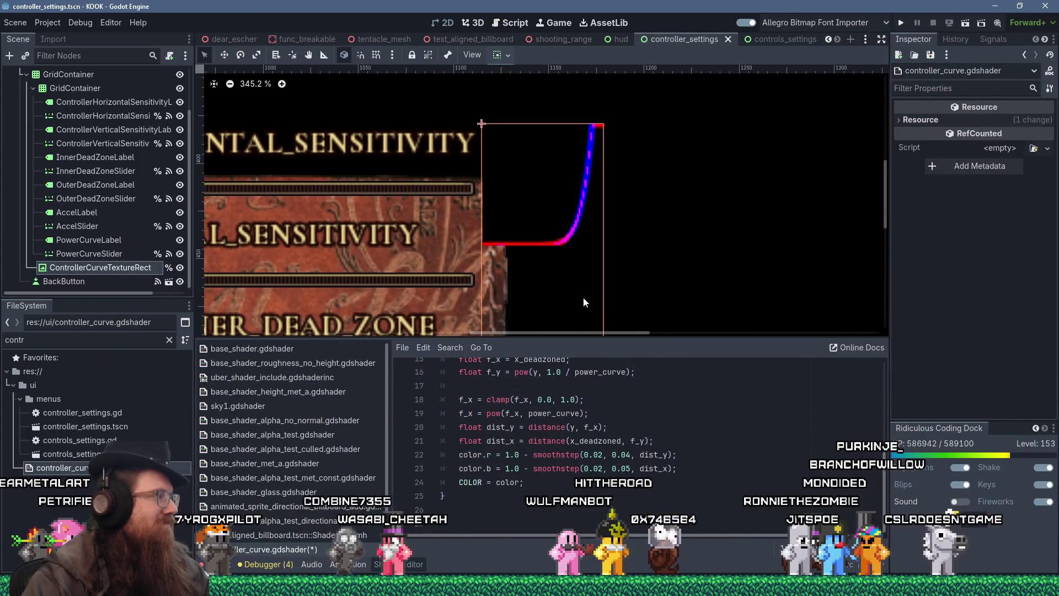
{"action": "scroll", "coordinate": [598, 117], "scroll_direction": "up", "scroll_amount": 4}
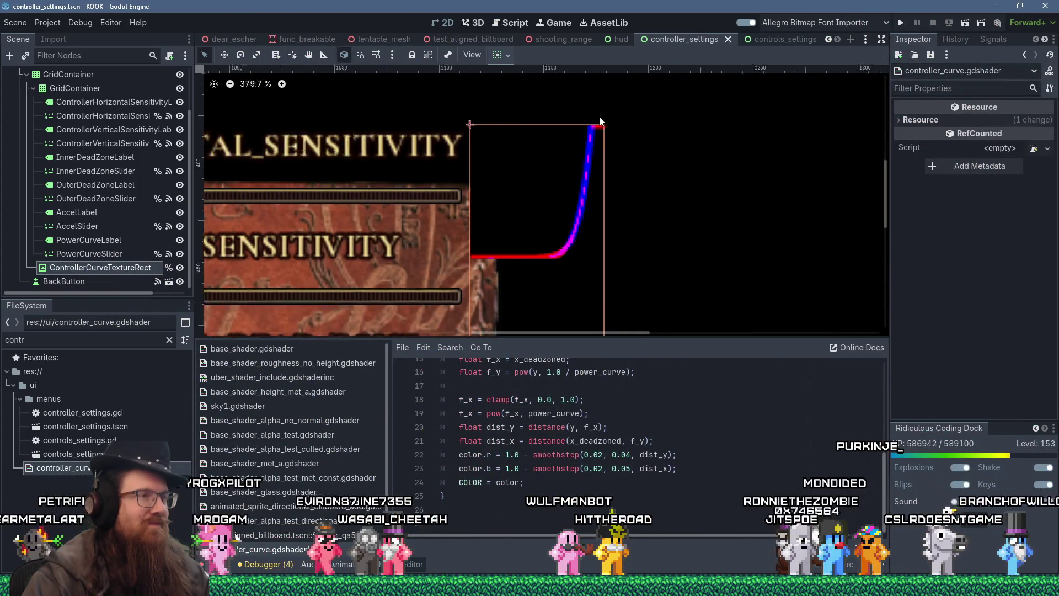
{"action": "scroll", "coordinate": [597, 163], "scroll_direction": "down", "scroll_amount": 5}
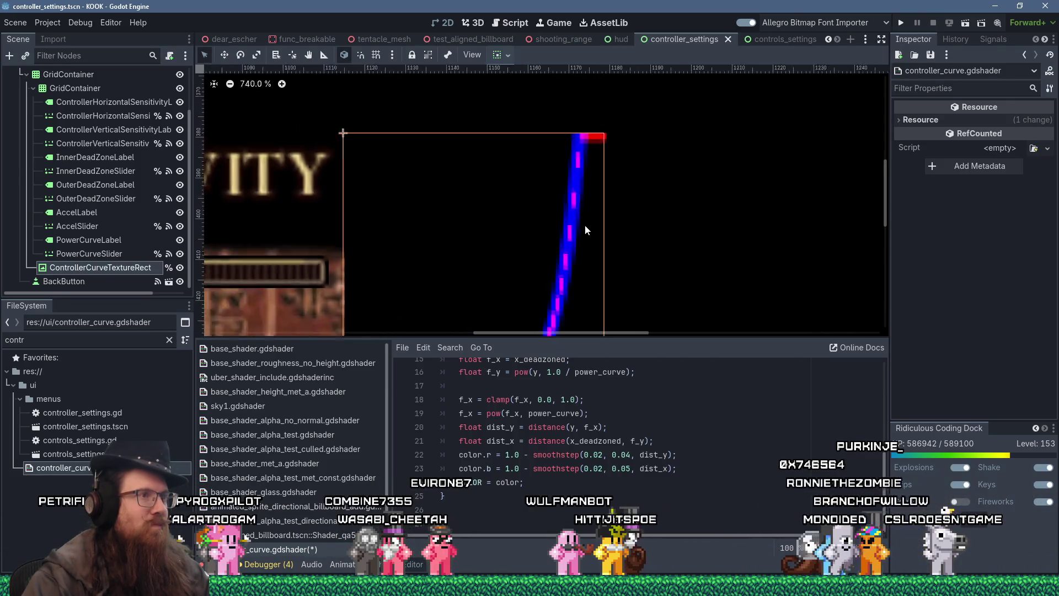
{"action": "scroll", "coordinate": [584, 240], "scroll_direction": "down", "scroll_amount": 2}
{"action": "scroll", "coordinate": [560, 260], "scroll_direction": "up", "scroll_amount": 2}
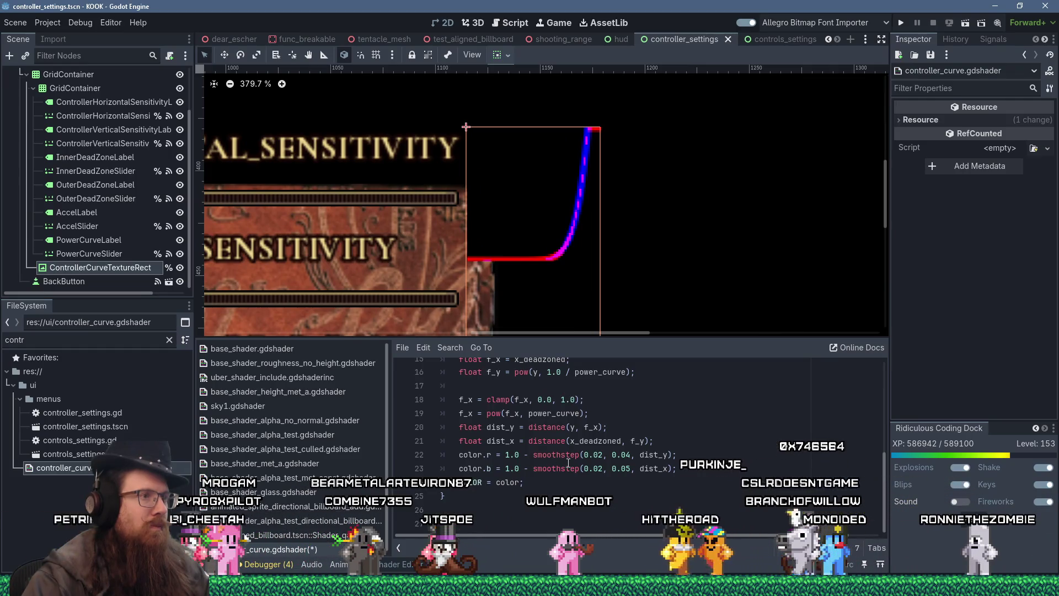
{"action": "scroll", "coordinate": [568, 462], "scroll_direction": "up", "scroll_amount": 3}
{"action": "scroll", "coordinate": [568, 462], "scroll_direction": "down", "scroll_amount": 3}
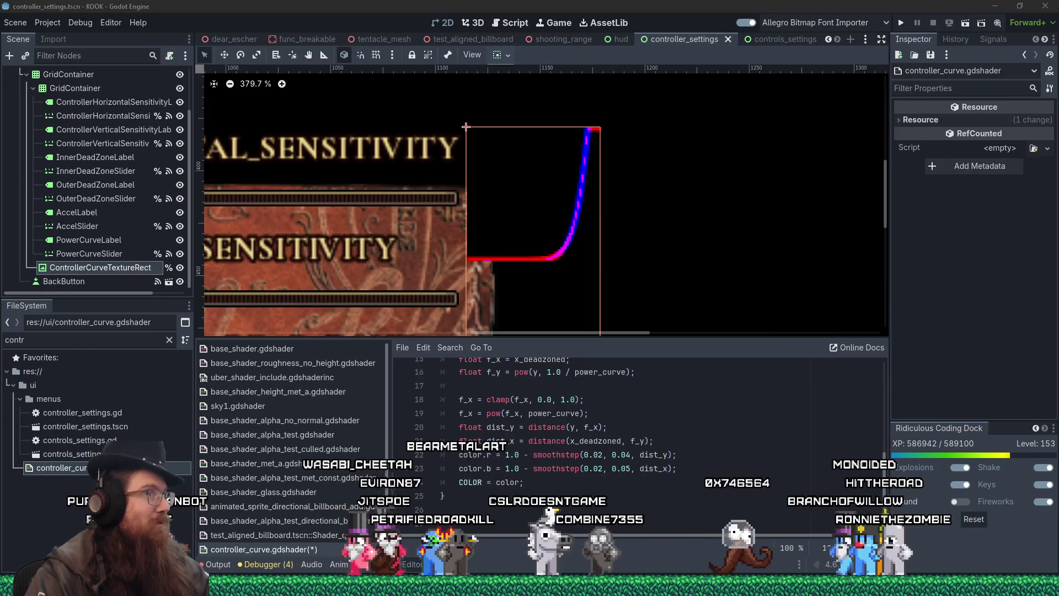
{"action": "key", "text": "alt+Tab"}
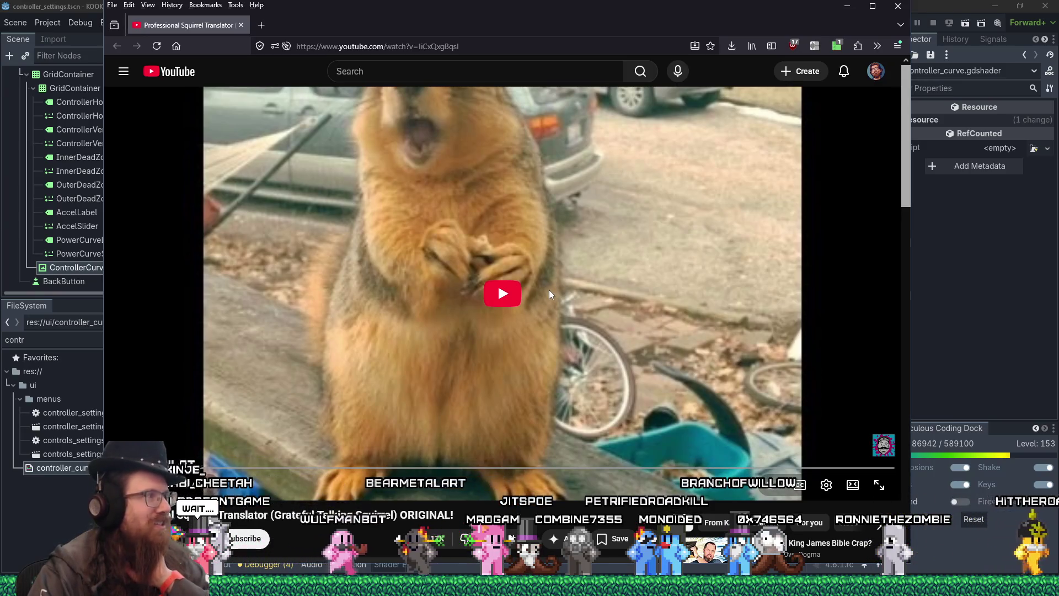
Step: Play the squirrel translator video, then close the browser to return to Godot
{"action": "left_click", "coordinate": [498, 288]}
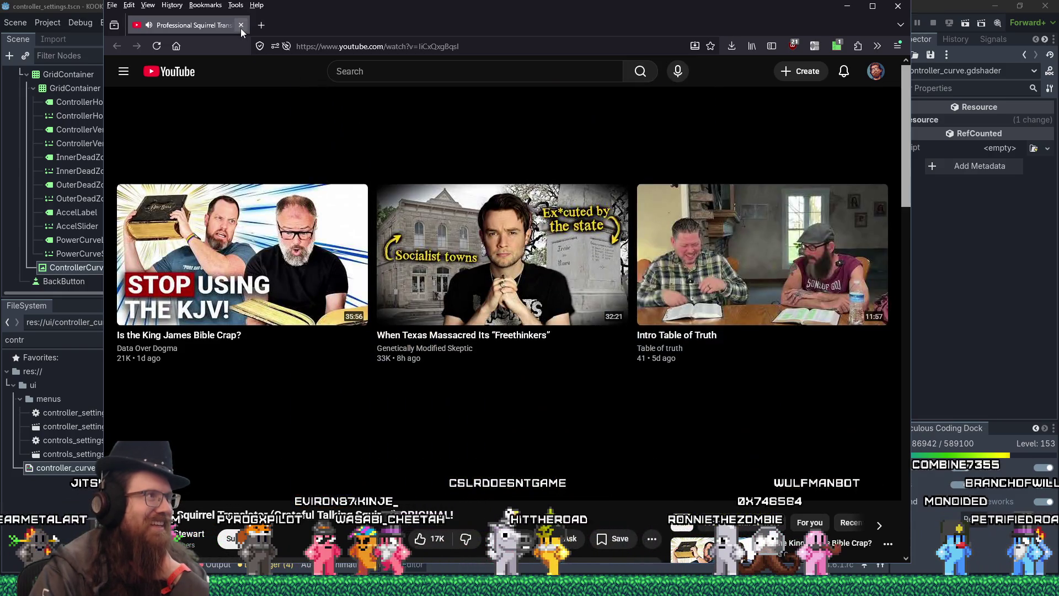
{"action": "left_click", "coordinate": [241, 29]}
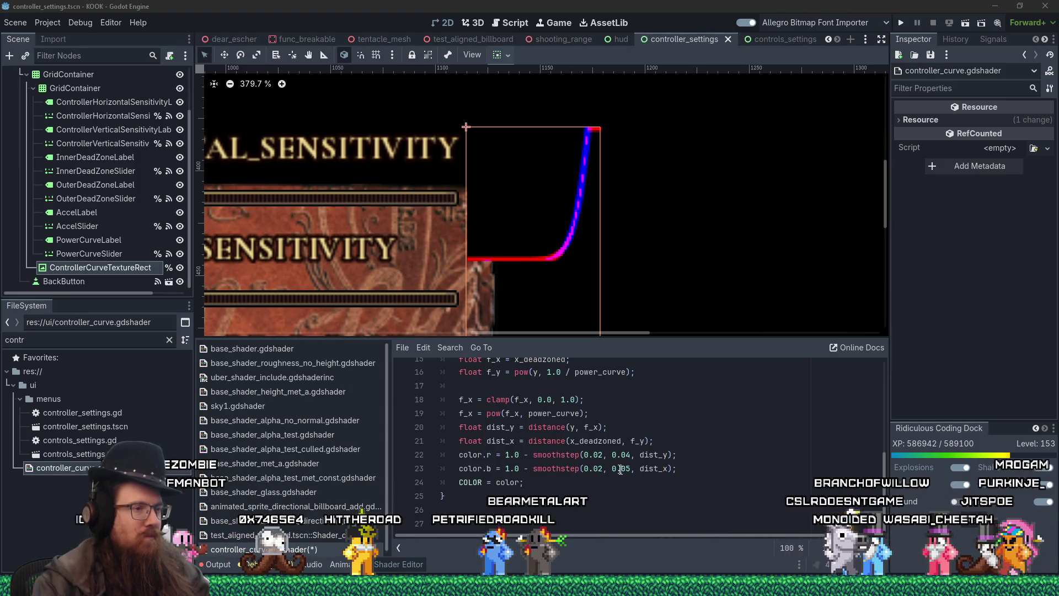
Step: Scroll the shader code and place the caret before 1.0 in line 11's y snapping calculation
{"action": "scroll", "coordinate": [623, 469], "scroll_direction": "up", "scroll_amount": 3}
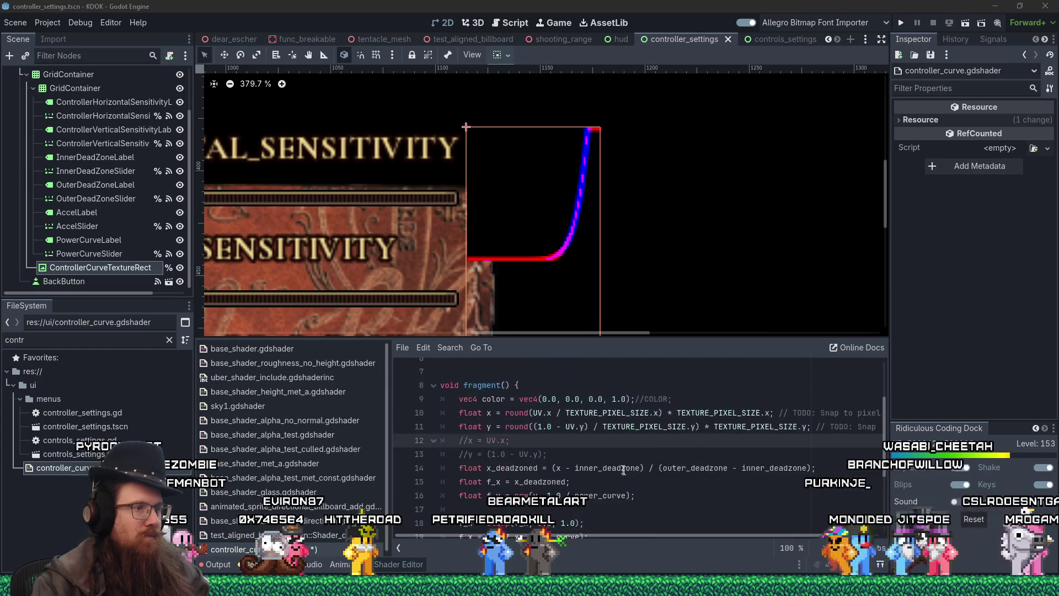
{"action": "scroll", "coordinate": [527, 255], "scroll_direction": "down", "scroll_amount": 1}
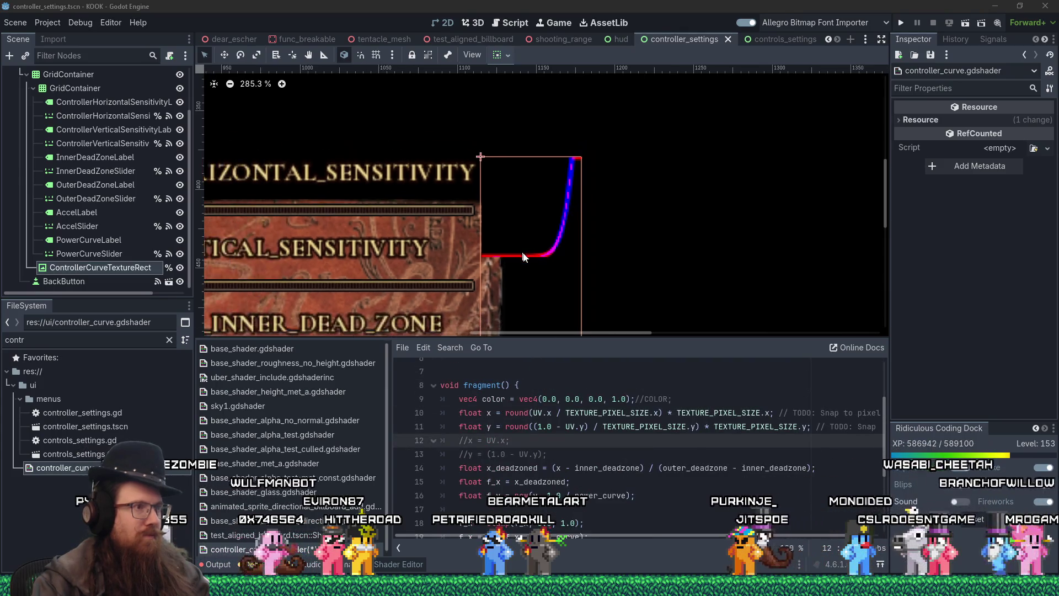
{"action": "scroll", "coordinate": [533, 467], "scroll_direction": "down", "scroll_amount": 1}
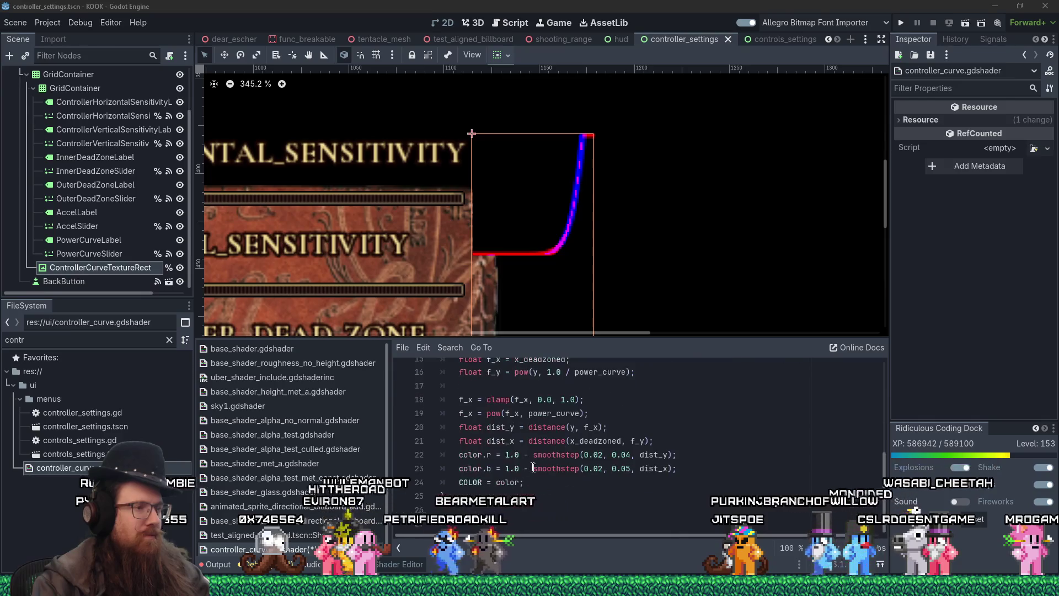
{"action": "scroll", "coordinate": [532, 468], "scroll_direction": "up", "scroll_amount": 1}
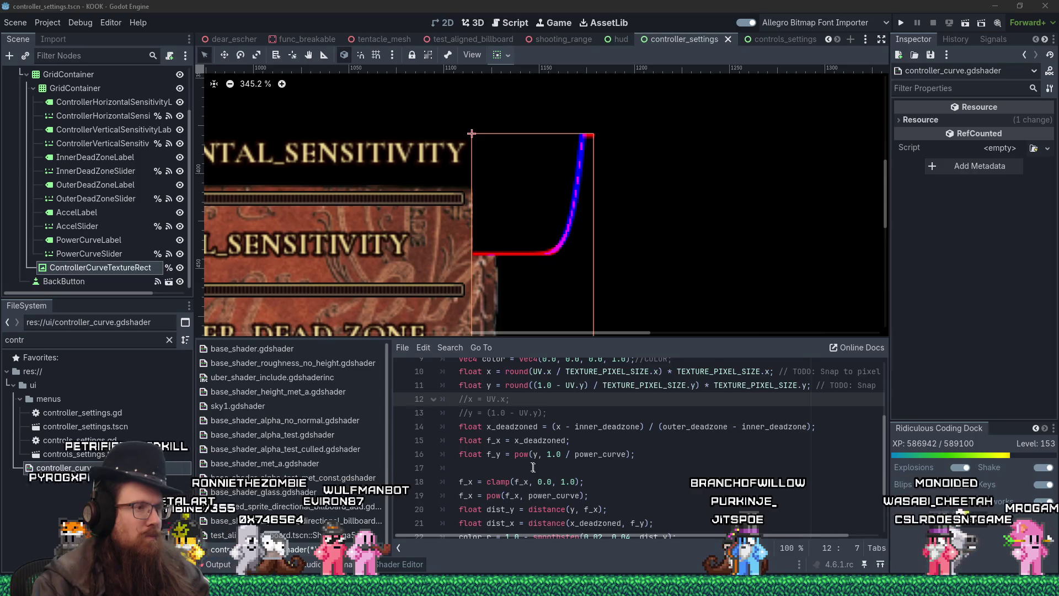
{"action": "left_click", "coordinate": [532, 468]}
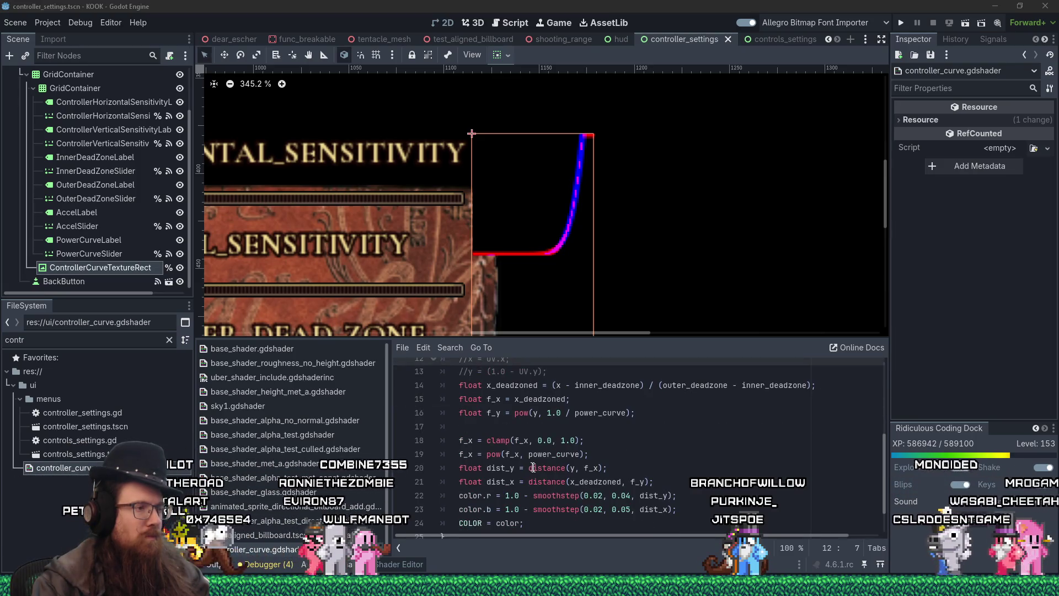
{"action": "scroll", "coordinate": [522, 433], "scroll_direction": "down", "scroll_amount": 3}
{"action": "scroll", "coordinate": [522, 432], "scroll_direction": "up", "scroll_amount": 2}
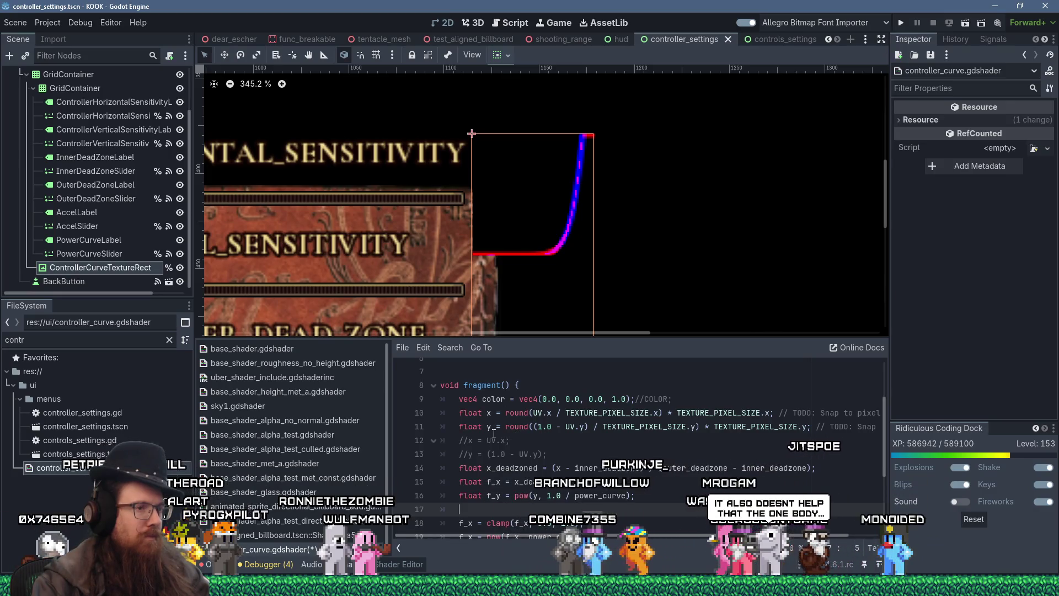
{"action": "left_click", "coordinate": [504, 426]}
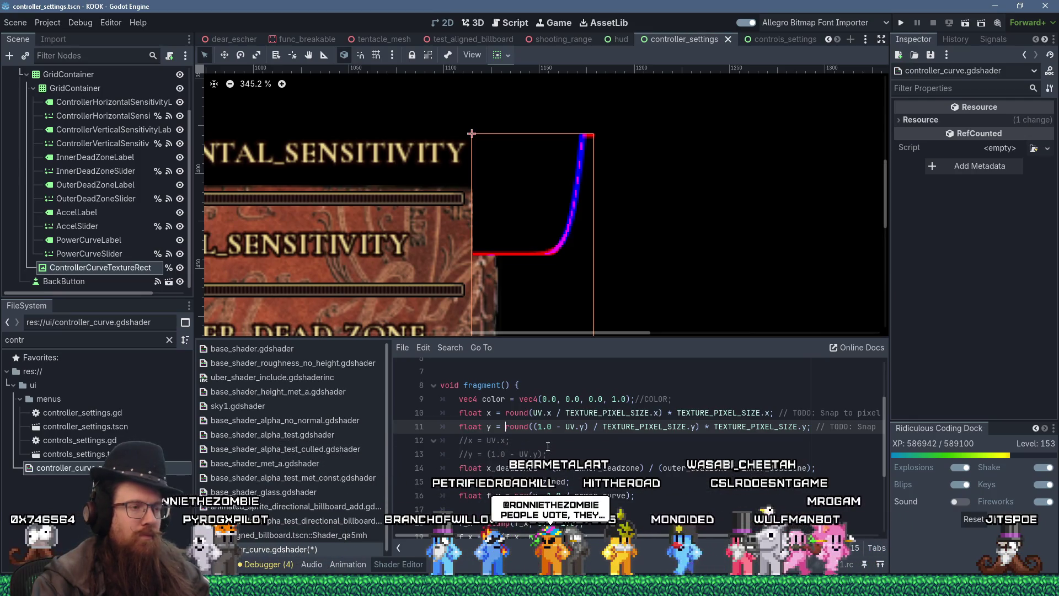
{"action": "left_click", "coordinate": [536, 427]}
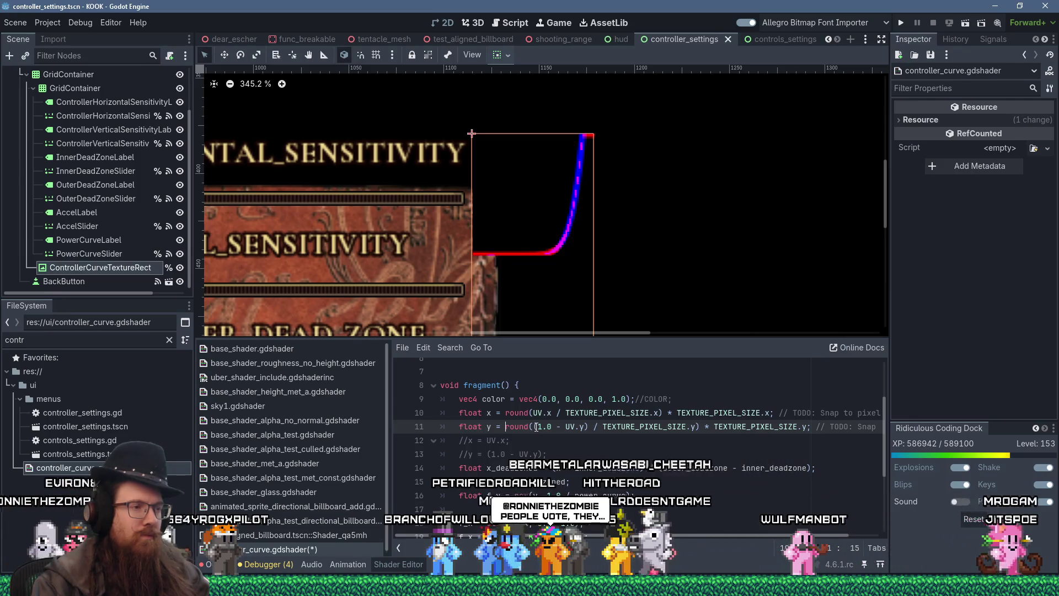
Step: Insert an opening parenthesis before 1.0 on line 11 to group (1.0 - UV.y)
{"action": "type", "text": "("}
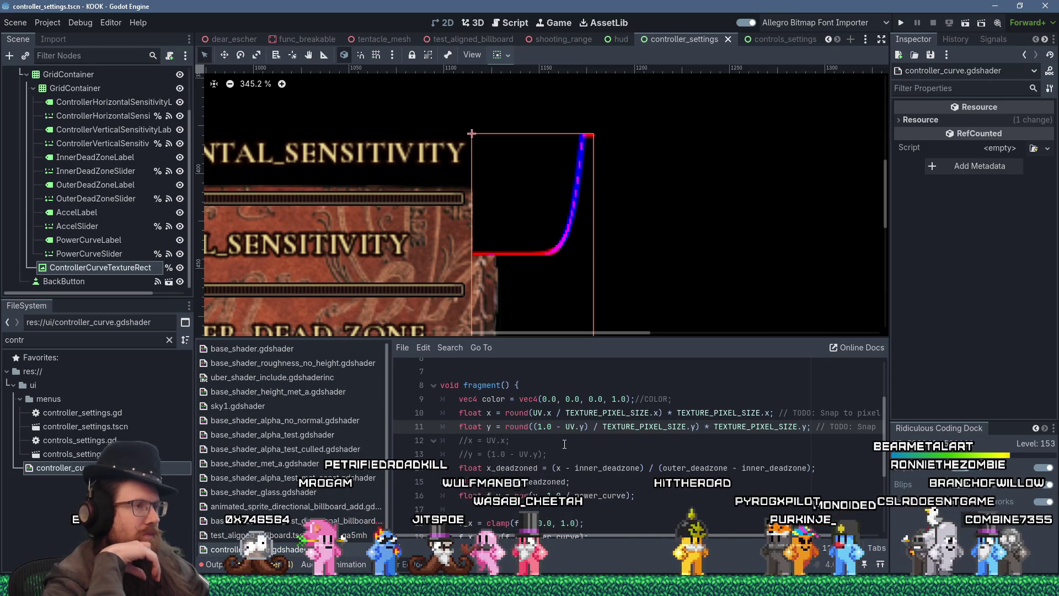
{"action": "scroll", "coordinate": [557, 413], "scroll_direction": "down", "scroll_amount": 3}
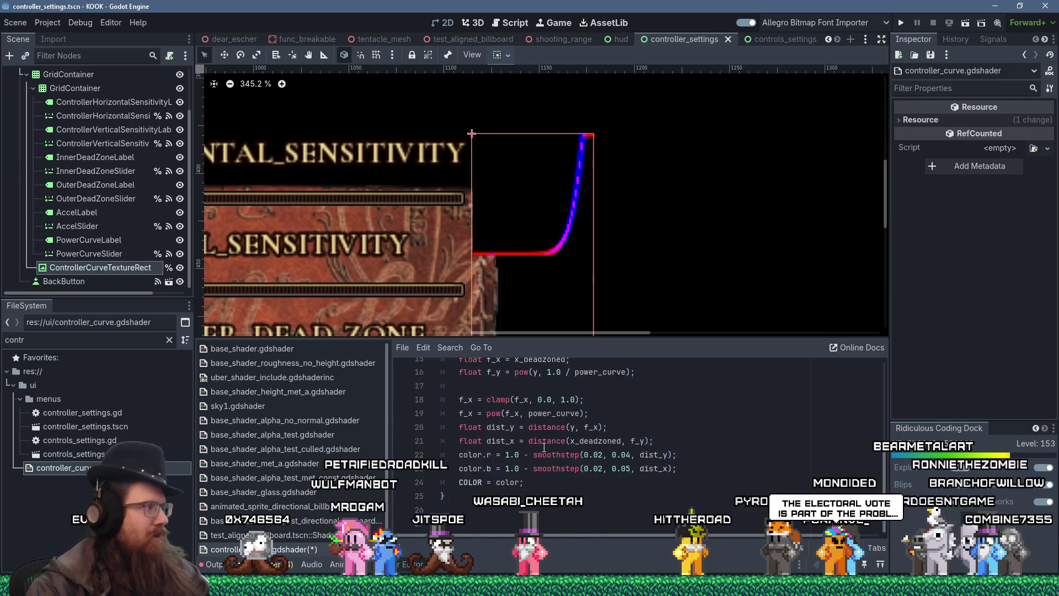
{"action": "scroll", "coordinate": [575, 475], "scroll_direction": "up", "scroll_amount": 3}
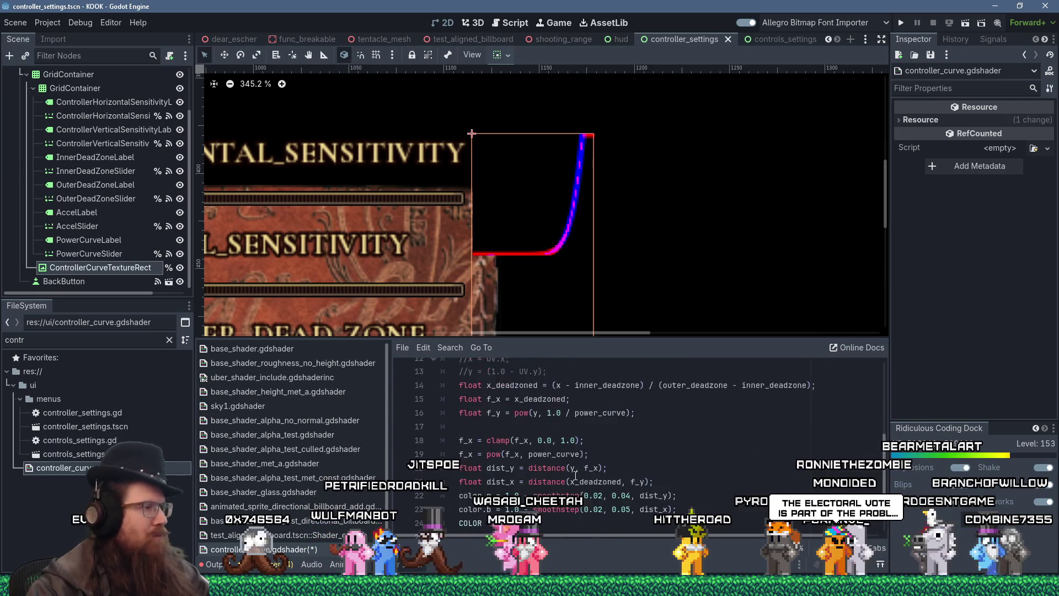
{"action": "scroll", "coordinate": [579, 483], "scroll_direction": "down", "scroll_amount": 1}
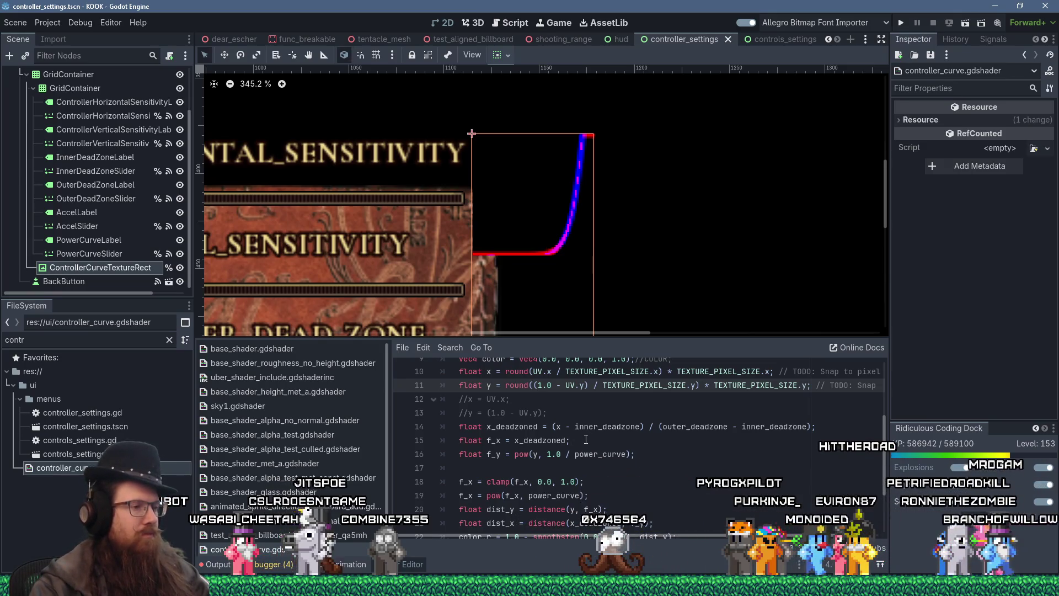
{"action": "scroll", "coordinate": [596, 458], "scroll_direction": "up", "scroll_amount": 1}
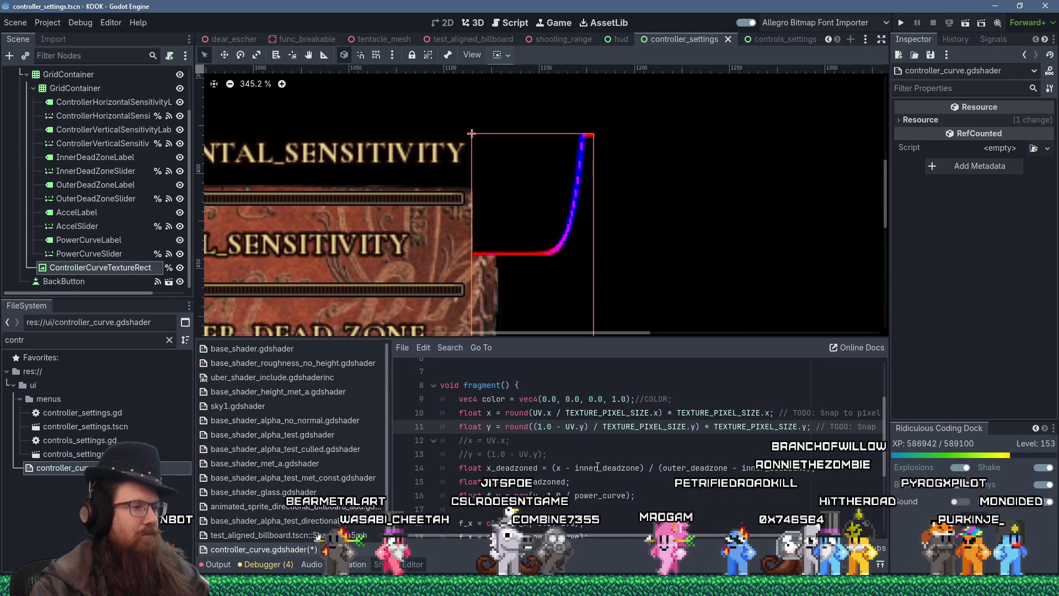
{"action": "scroll", "coordinate": [597, 467], "scroll_direction": "down", "scroll_amount": 1}
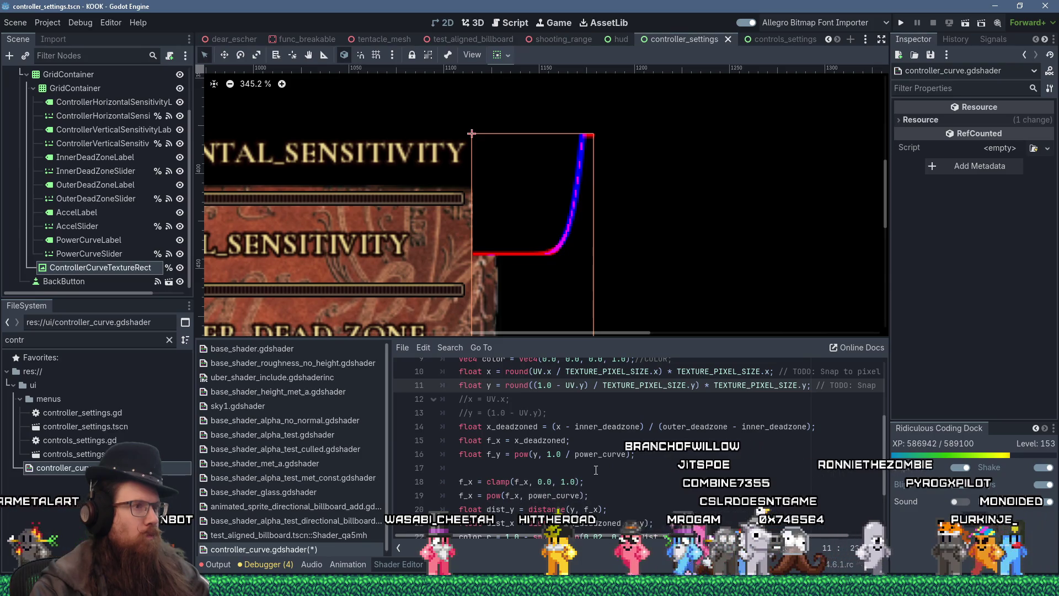
{"action": "scroll", "coordinate": [560, 412], "scroll_direction": "up", "scroll_amount": 1}
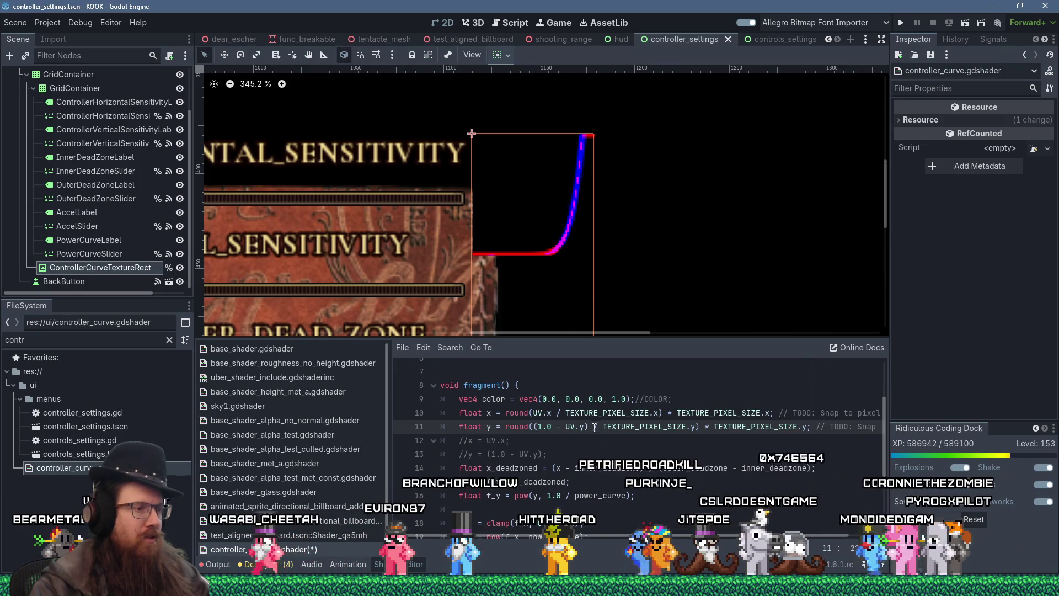
{"action": "scroll", "coordinate": [603, 452], "scroll_direction": "down", "scroll_amount": 3}
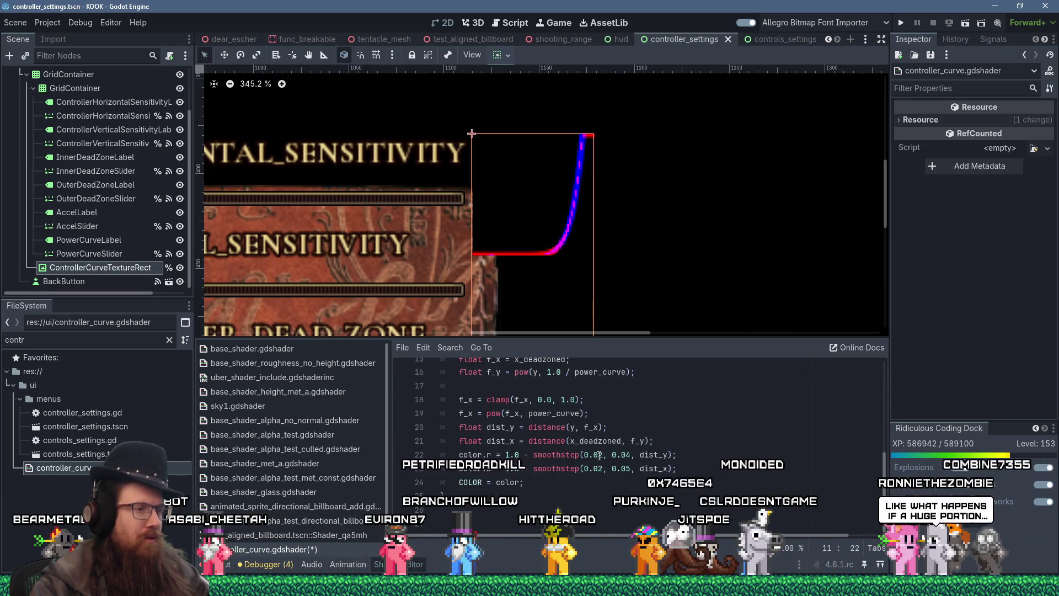
{"action": "left_click", "coordinate": [604, 454]}
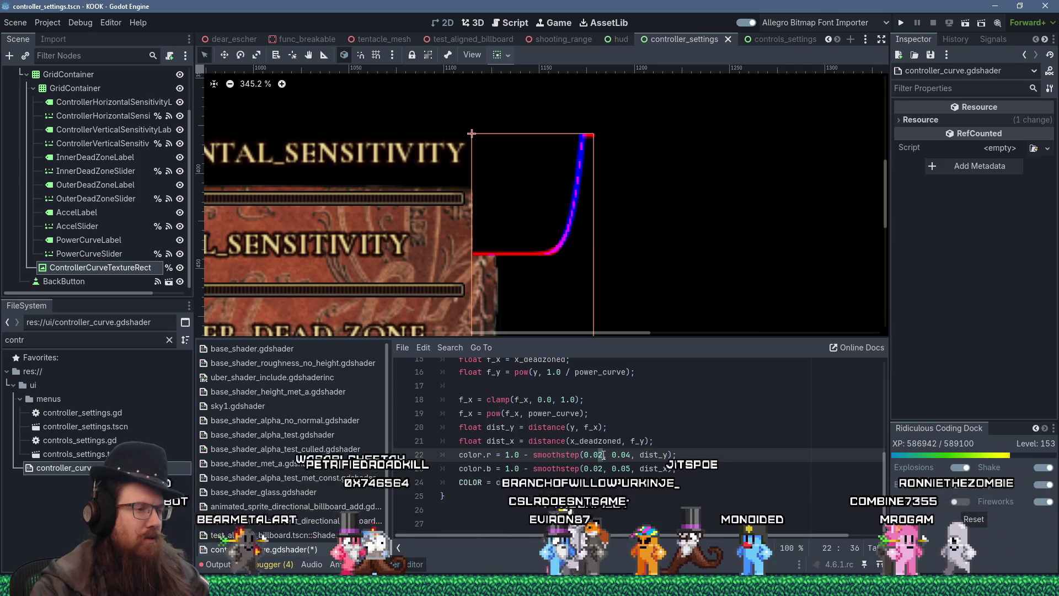
Step: Lower the smoothstep upper edges on lines 22–23 from 0.05 to 0.03
{"action": "left_click", "coordinate": [628, 467]}
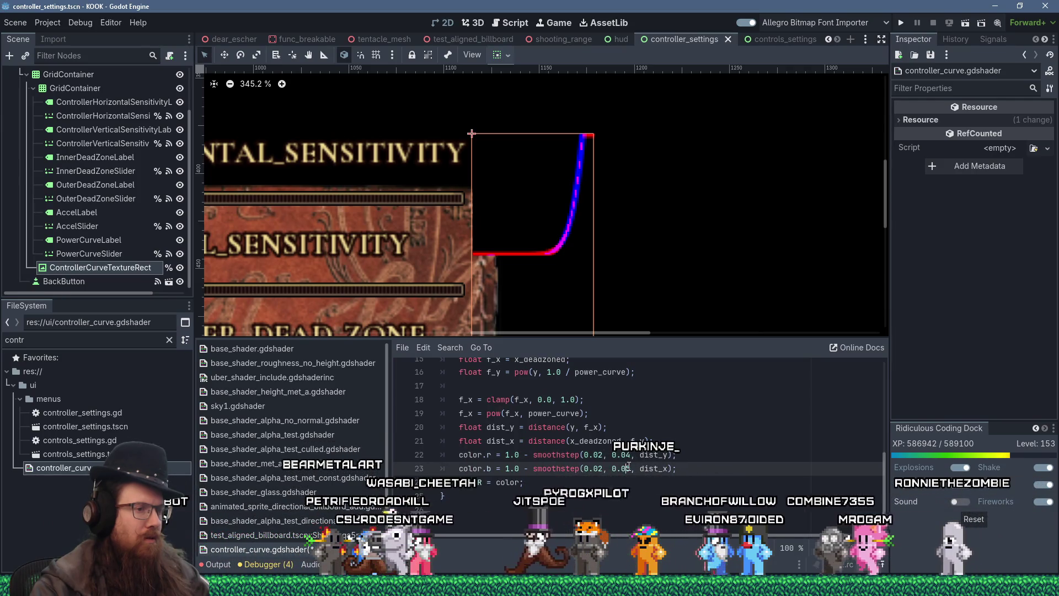
{"action": "key", "text": "BackSpace"}
{"action": "type", "text": "4"}
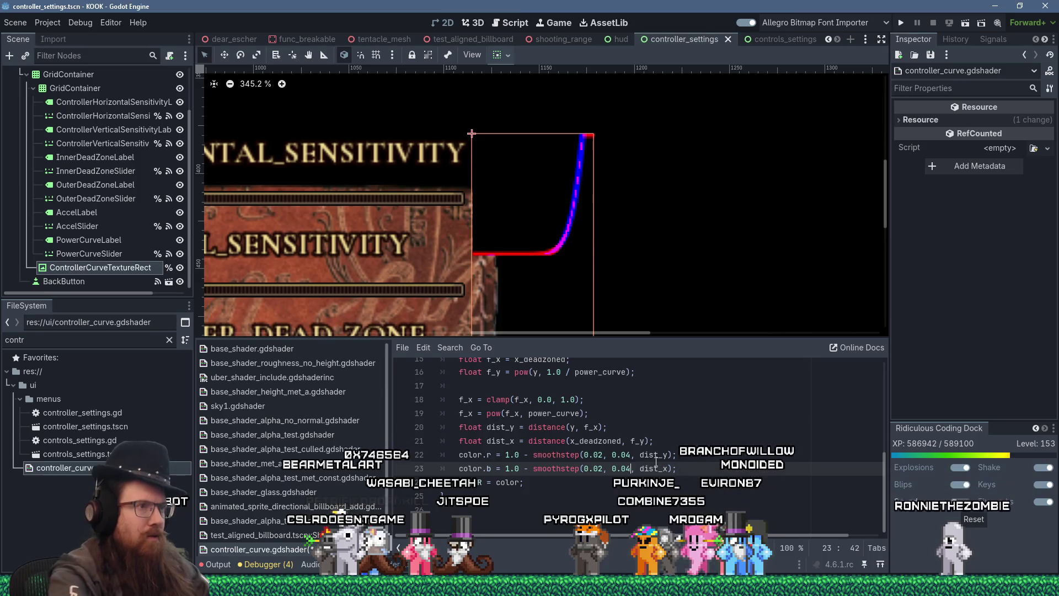
{"action": "left_click", "coordinate": [693, 455]}
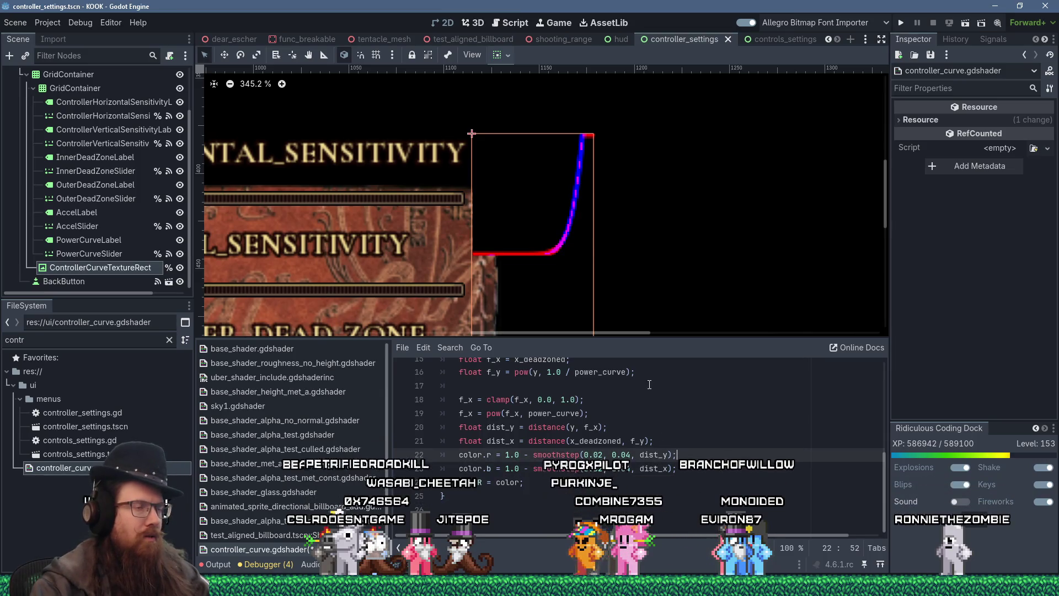
{"action": "left_click", "coordinate": [629, 468]}
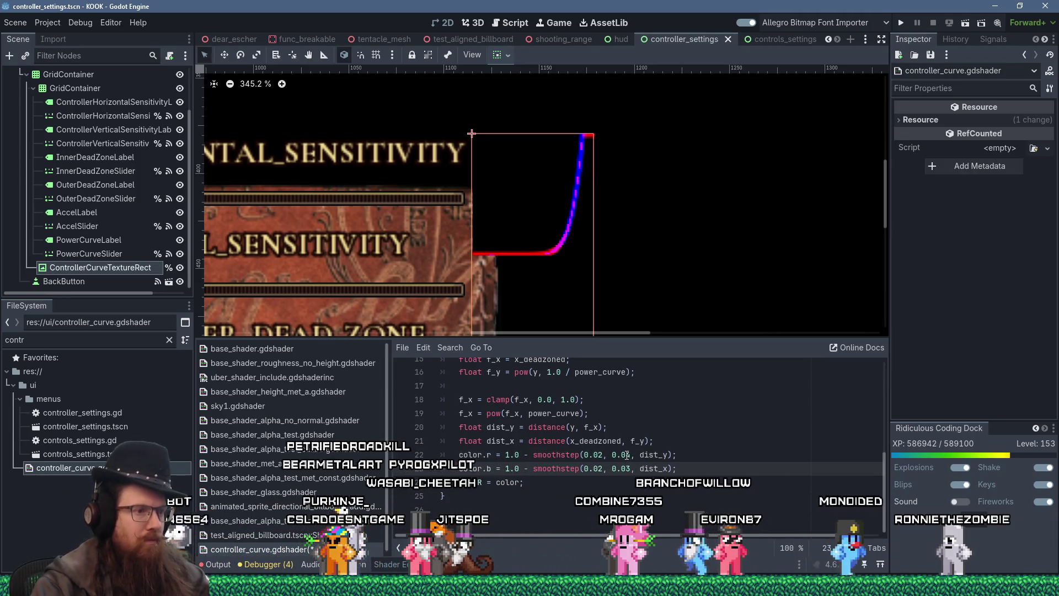
{"action": "left_click", "coordinate": [628, 454], "text": "alt"}
{"action": "key", "text": "BackSpace"}
{"action": "type", "text": "3"}
{"action": "left_click", "coordinate": [658, 453]}
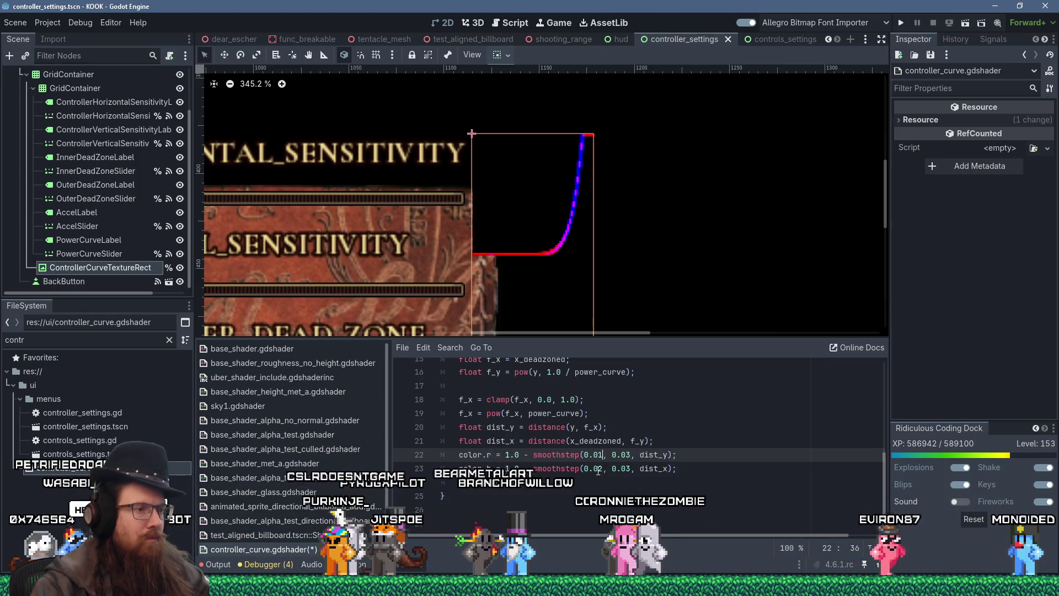
Step: Change the smoothstep lower edges on both lines from 0.02 to 0.01
{"action": "left_click", "coordinate": [599, 454]}
{"action": "left_click", "coordinate": [599, 468], "text": "alt"}
{"action": "key", "text": "BackSpace"}
{"action": "type", "text": "1"}
{"action": "left_click", "coordinate": [679, 454]}
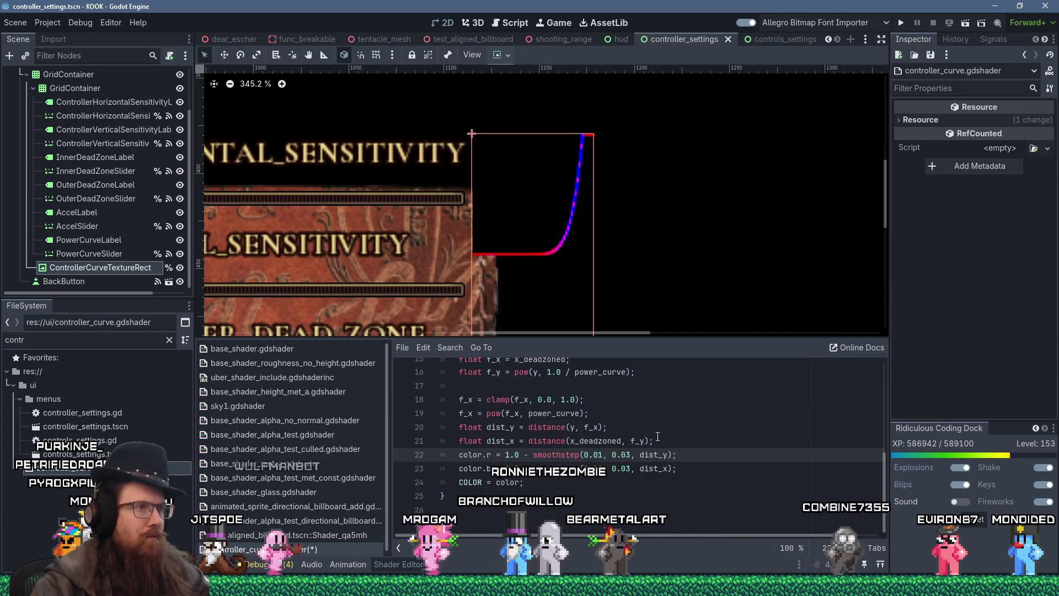
{"action": "scroll", "coordinate": [555, 252], "scroll_direction": "down", "scroll_amount": 3}
Step: Zoom the canvas onto the curve TextureRect and run the KOOK project with F5
{"action": "scroll", "coordinate": [554, 252], "scroll_direction": "down", "scroll_amount": 4}
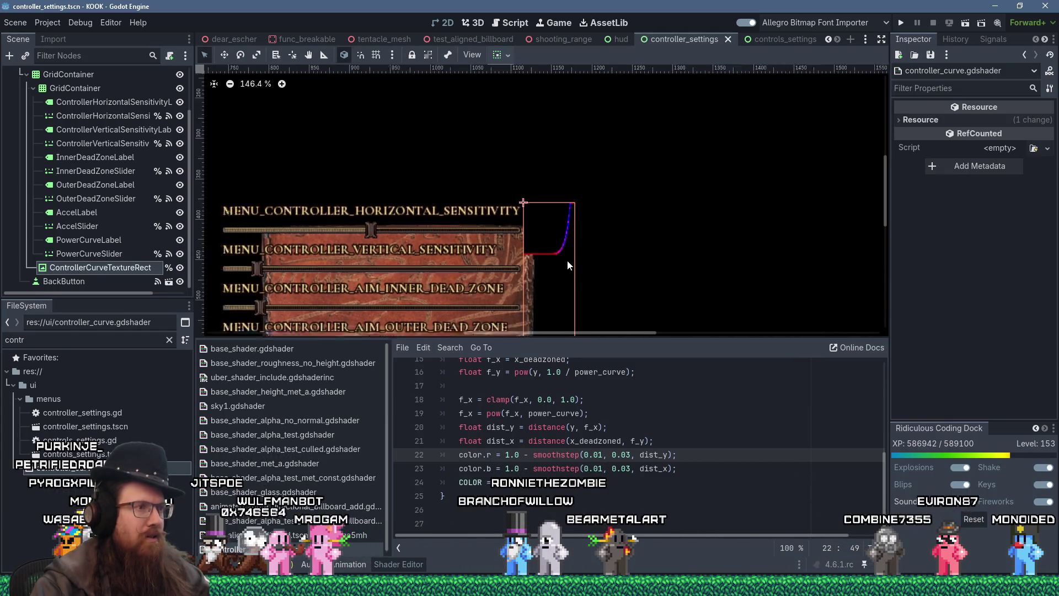
{"action": "scroll", "coordinate": [563, 256], "scroll_direction": "up", "scroll_amount": 3}
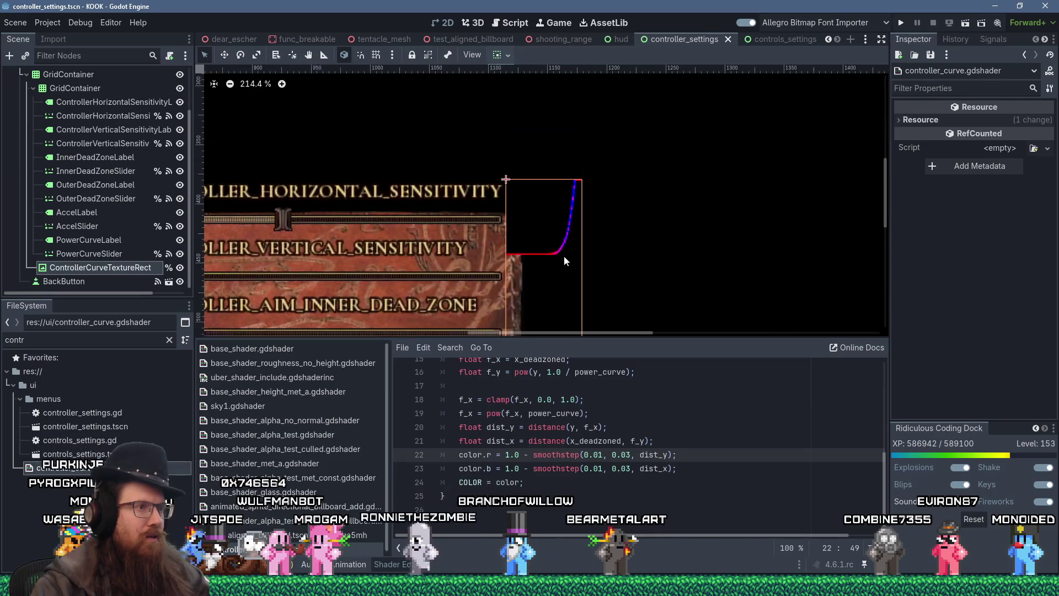
{"action": "scroll", "coordinate": [563, 256], "scroll_direction": "down", "scroll_amount": 6}
{"action": "scroll", "coordinate": [564, 256], "scroll_direction": "up", "scroll_amount": 9}
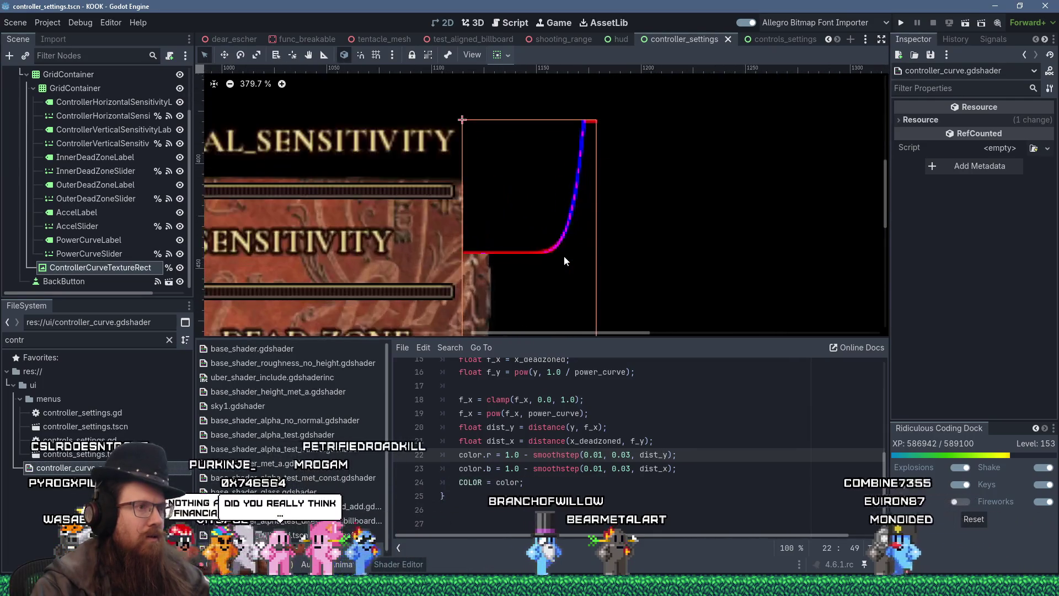
{"action": "left_click", "coordinate": [901, 22]}
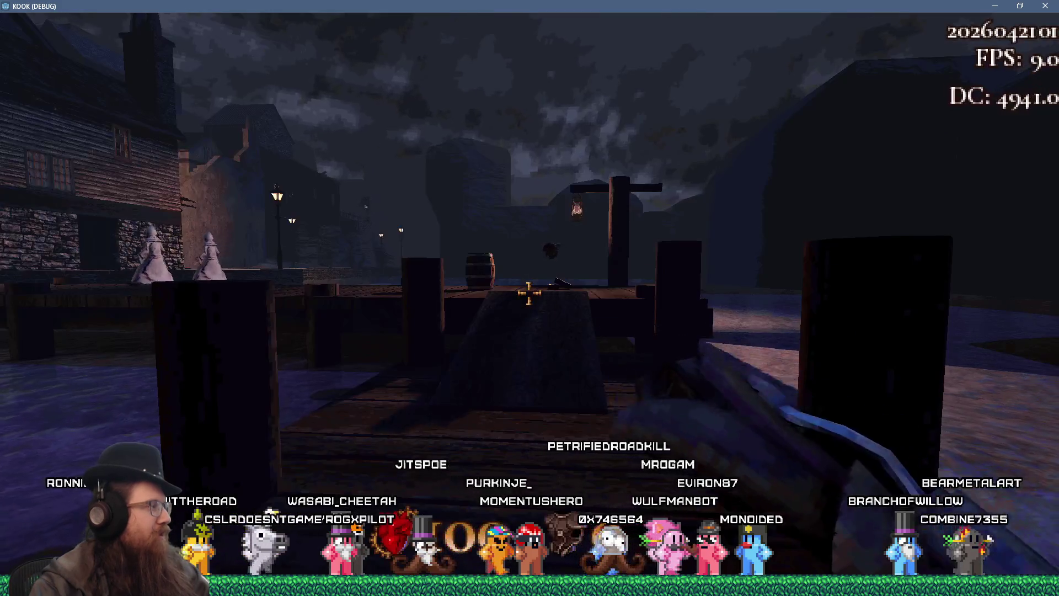
Step: Open Controller Settings from the pause menu through Settings > Controls
{"action": "key", "text": "Escape"}
{"action": "left_click", "coordinate": [544, 372]}
{"action": "left_click", "coordinate": [543, 373]}
{"action": "left_click", "coordinate": [544, 375]}
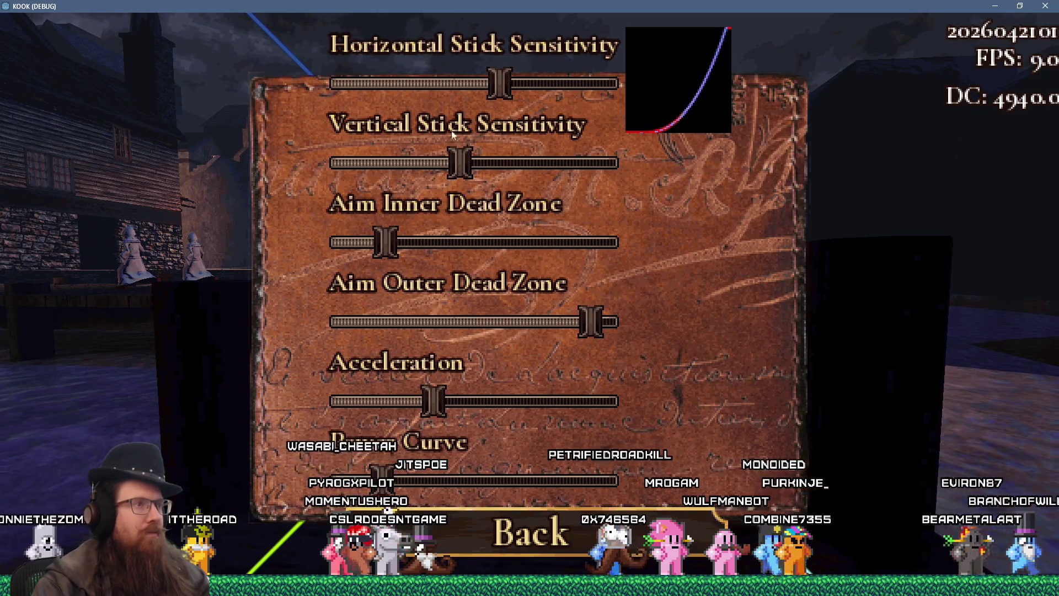
Step: Vary the Aim Inner Dead Zone and raise the Power Curve while watching the curve preview
{"action": "left_click_drag", "start_coordinate": [402, 251], "coordinate": [601, 254]}
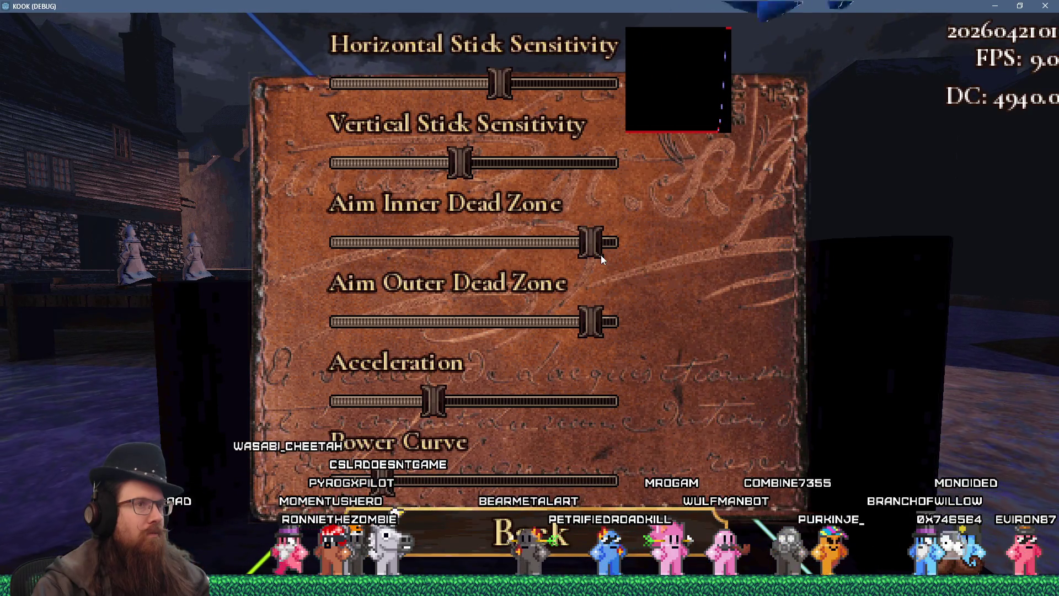
{"action": "mouse_move", "coordinate": [600, 255]}
{"action": "left_mouse_down"}
{"action": "mouse_move", "coordinate": [452, 250]}
{"action": "mouse_move", "coordinate": [564, 253]}
{"action": "left_mouse_up"}
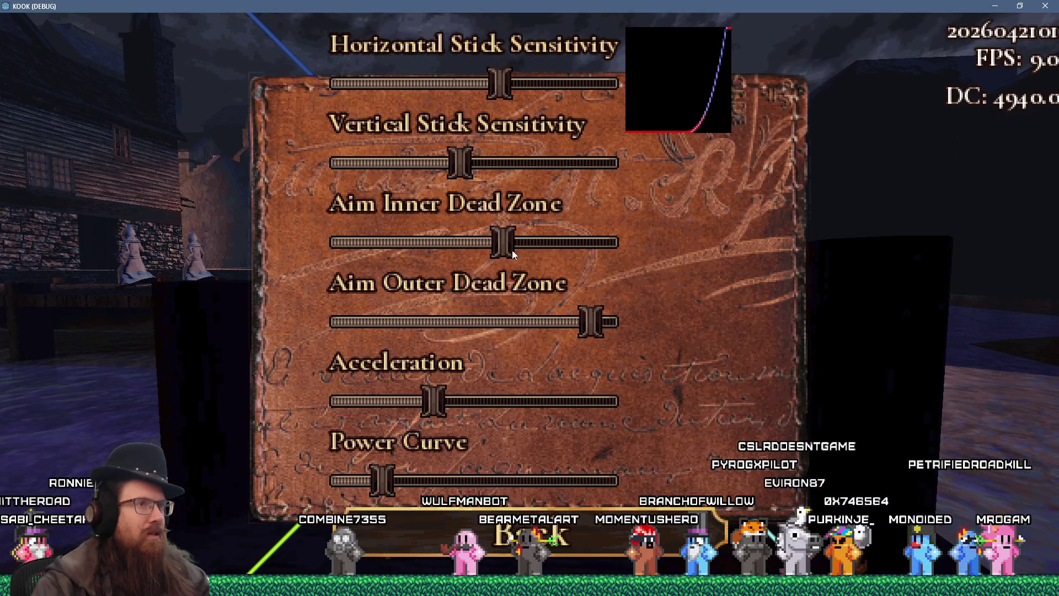
{"action": "mouse_move", "coordinate": [559, 253]}
{"action": "left_mouse_down"}
{"action": "mouse_move", "coordinate": [594, 254]}
{"action": "mouse_move", "coordinate": [412, 244]}
{"action": "mouse_move", "coordinate": [567, 251]}
{"action": "left_mouse_up"}
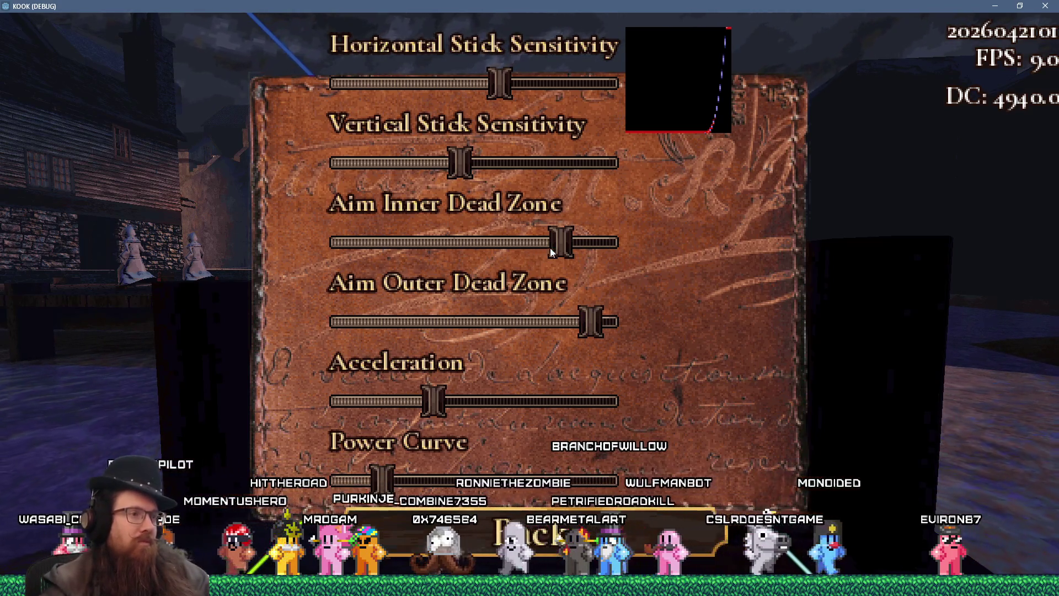
{"action": "left_click_drag", "start_coordinate": [550, 247], "coordinate": [409, 264]}
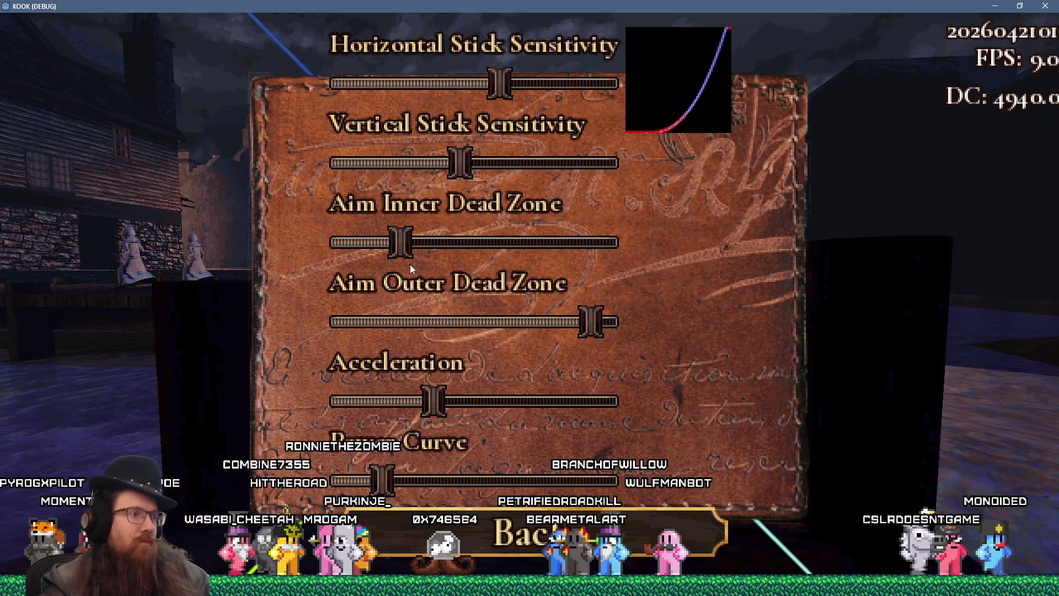
{"action": "mouse_move", "coordinate": [381, 481]}
{"action": "left_mouse_down"}
{"action": "mouse_move", "coordinate": [599, 470]}
{"action": "mouse_move", "coordinate": [586, 470]}
{"action": "left_mouse_up"}
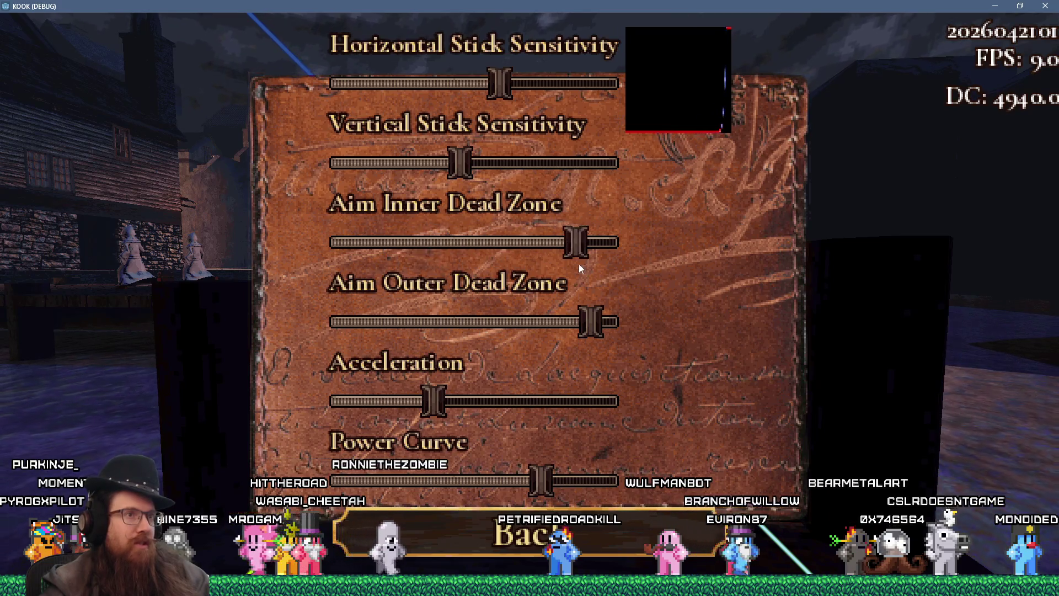
{"action": "left_click_drag", "start_coordinate": [580, 262], "coordinate": [428, 260]}
{"action": "mouse_move", "coordinate": [568, 268]}
{"action": "left_mouse_down"}
{"action": "mouse_move", "coordinate": [584, 266]}
{"action": "mouse_move", "coordinate": [410, 263]}
{"action": "left_mouse_up"}
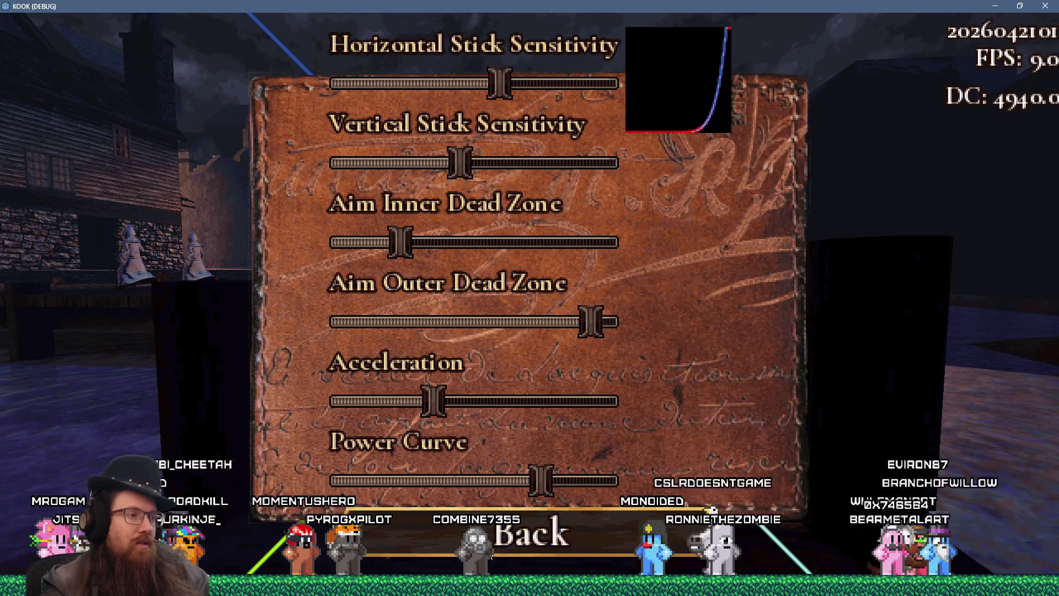
Step: Back out of the settings pages and quit to the main menu
{"action": "left_click", "coordinate": [496, 547]}
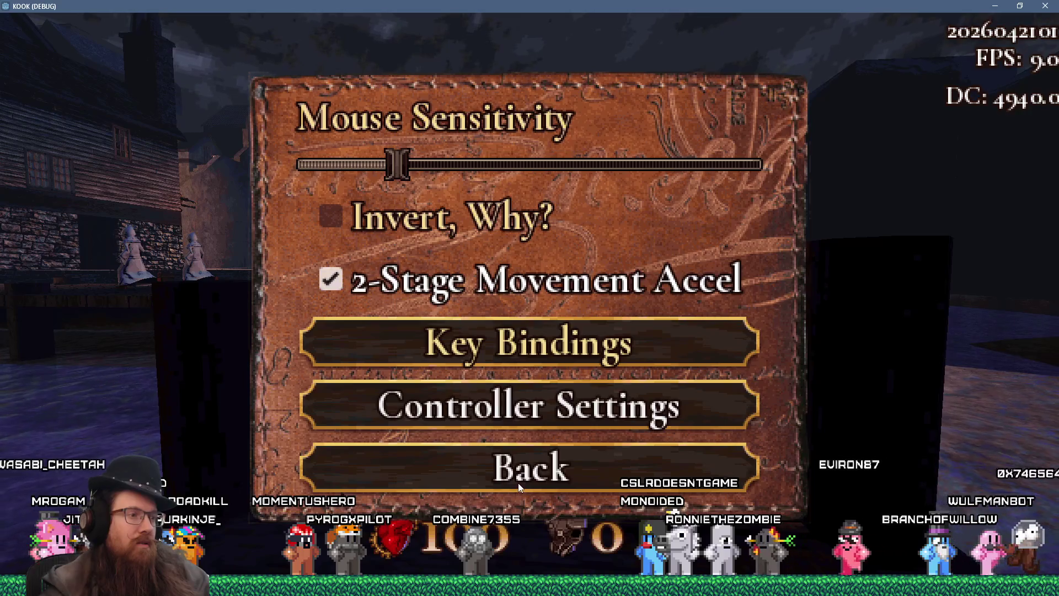
{"action": "left_click", "coordinate": [518, 482]}
{"action": "left_click", "coordinate": [529, 418]}
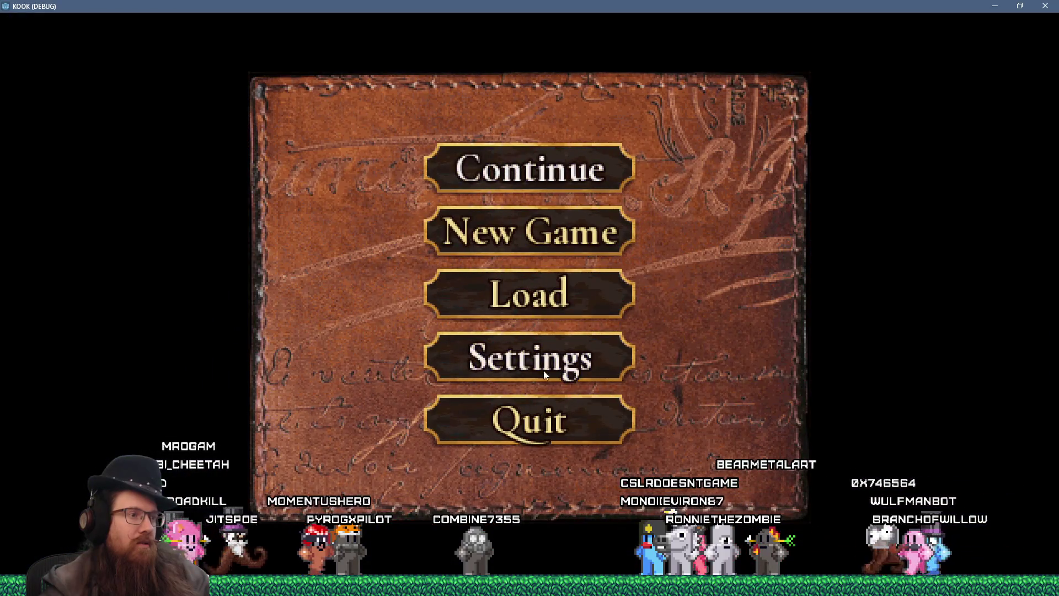
{"action": "left_click", "coordinate": [554, 406]}
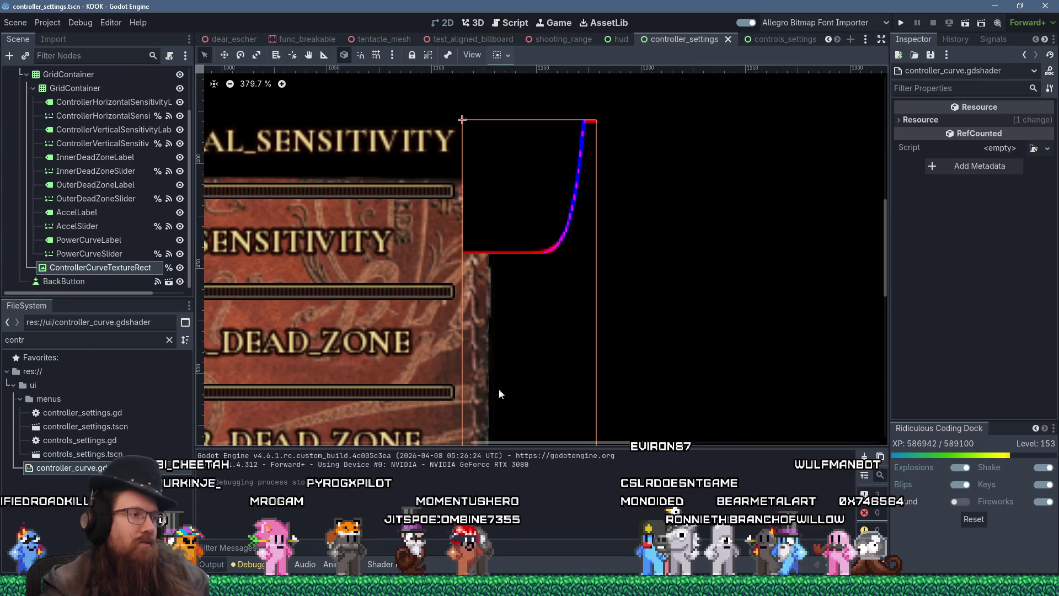
{"action": "left_click", "coordinate": [411, 561]}
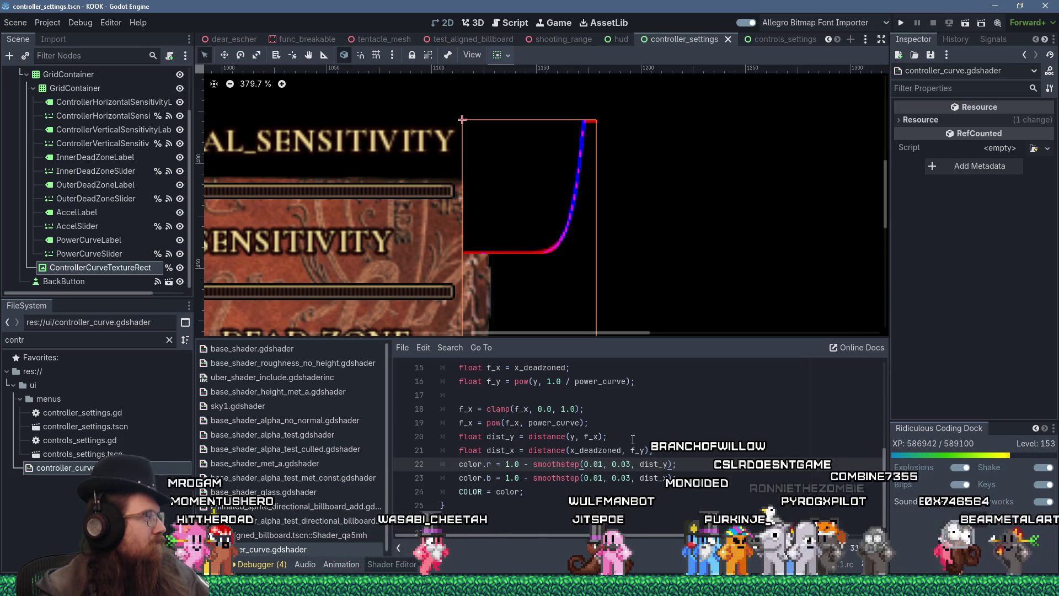
{"action": "scroll", "coordinate": [633, 440], "scroll_direction": "down", "scroll_amount": 1}
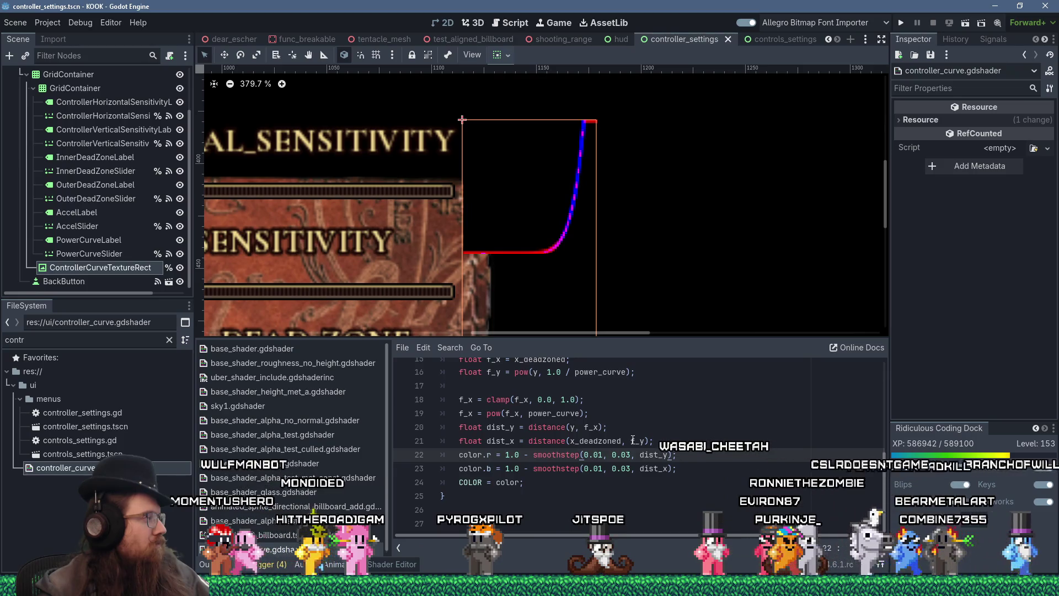
{"action": "key", "text": "ctrl+Left"}
{"action": "key", "text": "ctrl+Left"}
{"action": "key", "text": "ctrl+Left"}
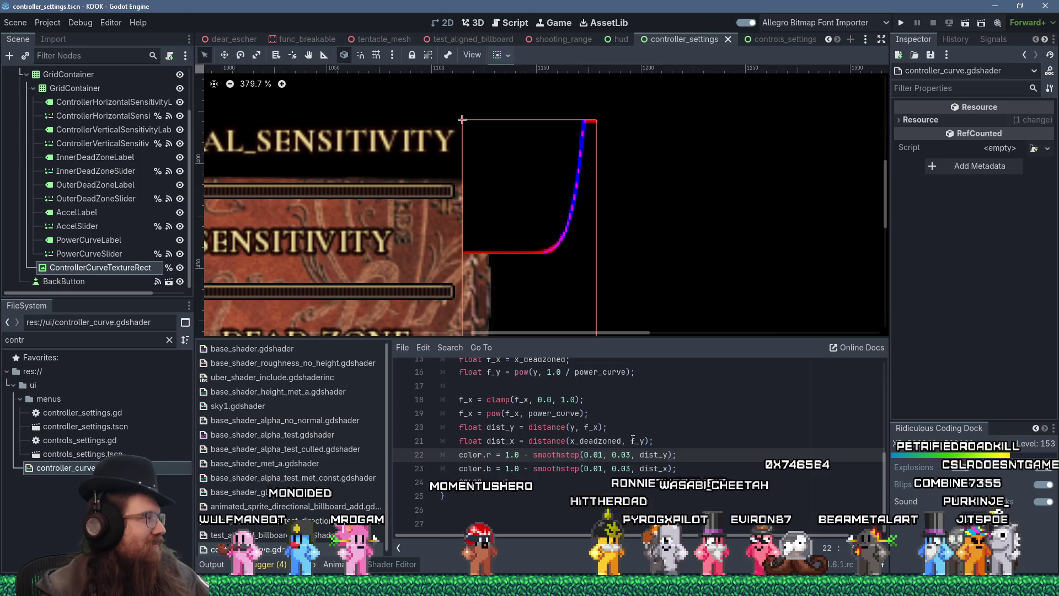
{"action": "scroll", "coordinate": [632, 439], "scroll_direction": "up", "scroll_amount": 3}
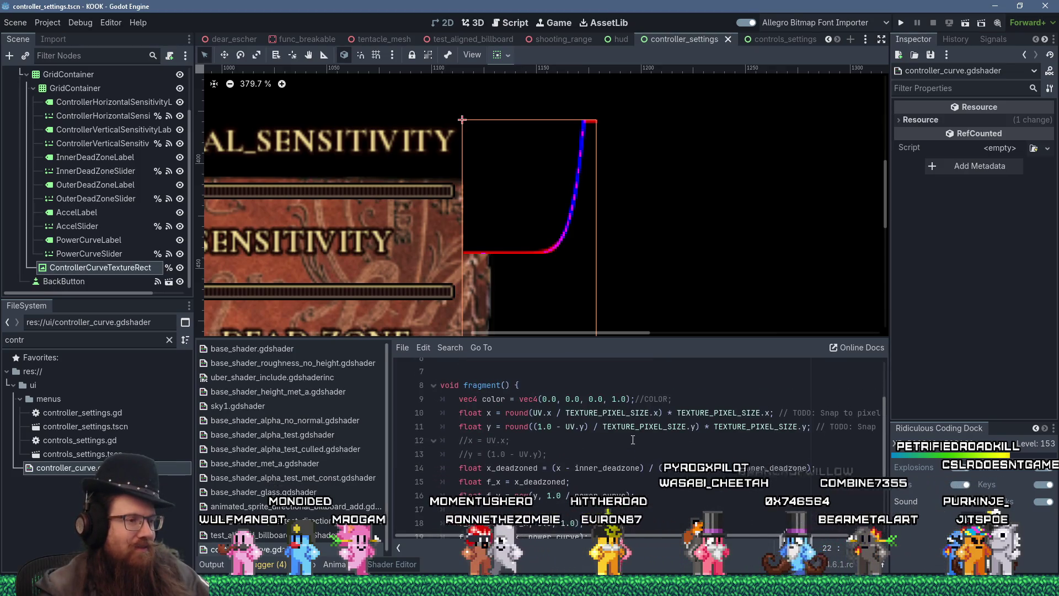
{"action": "scroll", "coordinate": [632, 440], "scroll_direction": "down", "scroll_amount": 2}
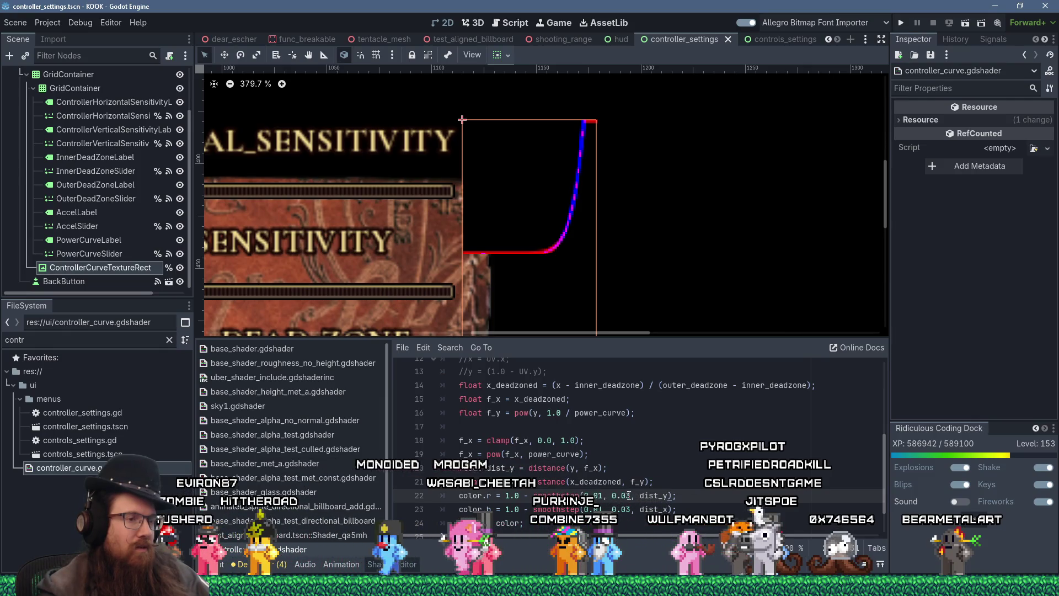
{"action": "left_click_drag", "start_coordinate": [658, 385], "coordinate": [811, 385]}
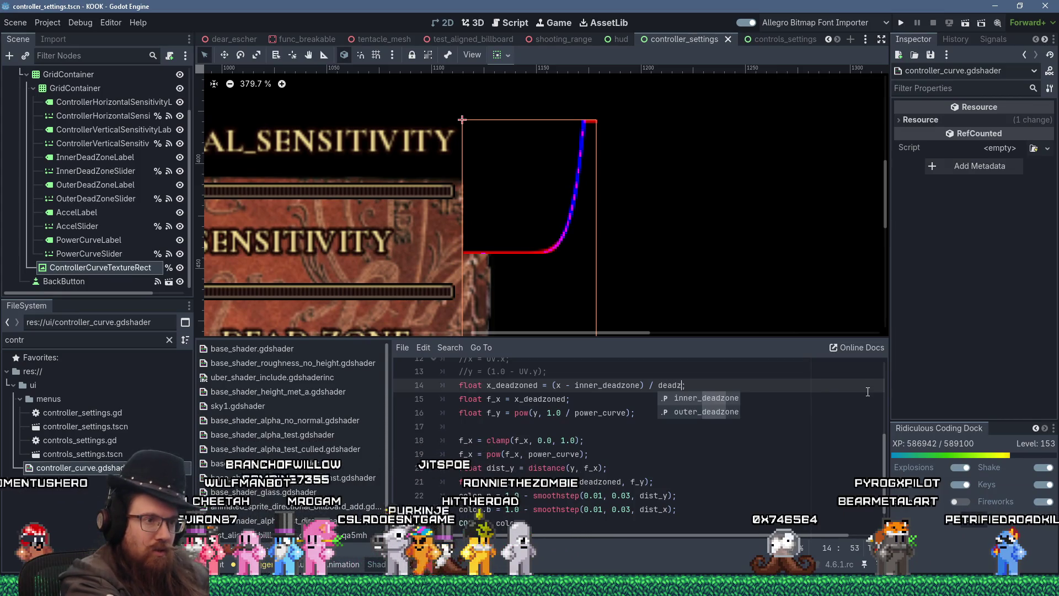
Step: Divide x_deadzoned by non_deadzone_size and declare a float non_deadzone_size line above it
{"action": "type", "text": "_"}
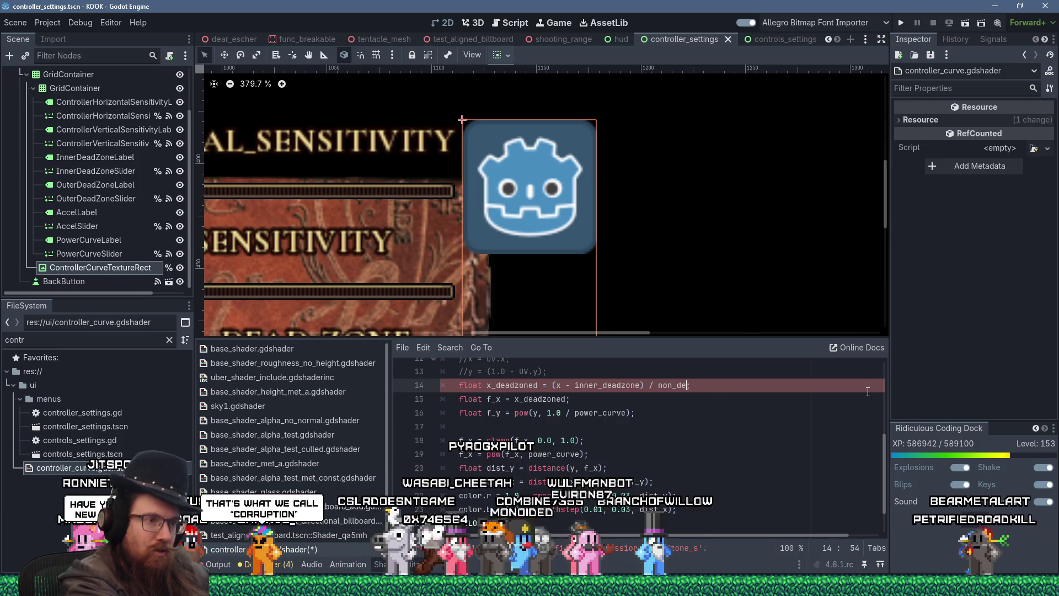
{"action": "type", "text": "eadzone_s"}
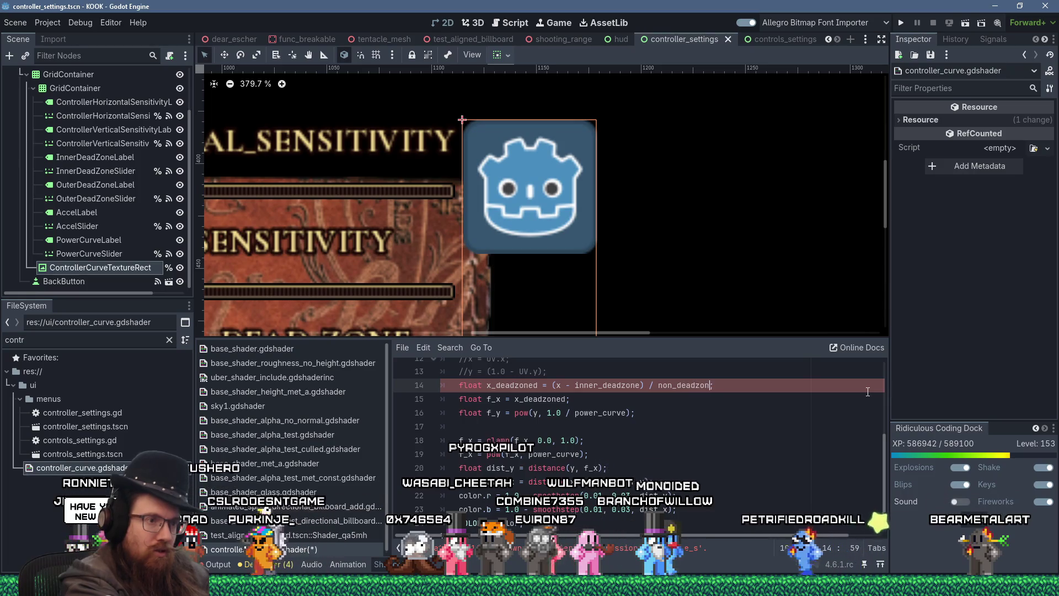
{"action": "type", "text": "ize;"}
{"action": "key", "text": "Home"}
{"action": "key", "text": "Return"}
{"action": "key", "text": "Up"}
{"action": "type", "text": "float n"}
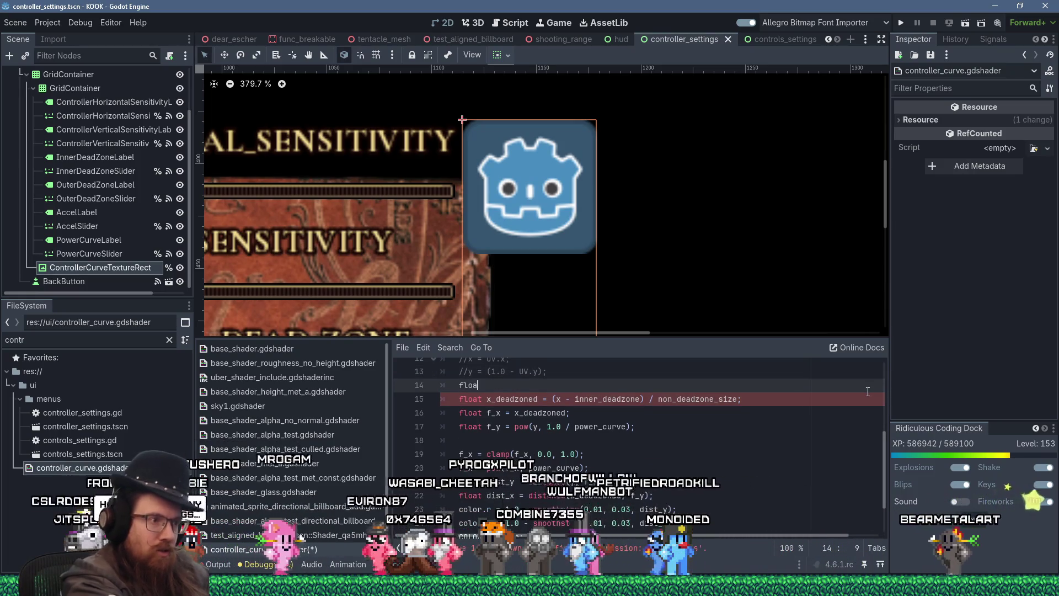
{"action": "type", "text": "on_deadzone_s"}
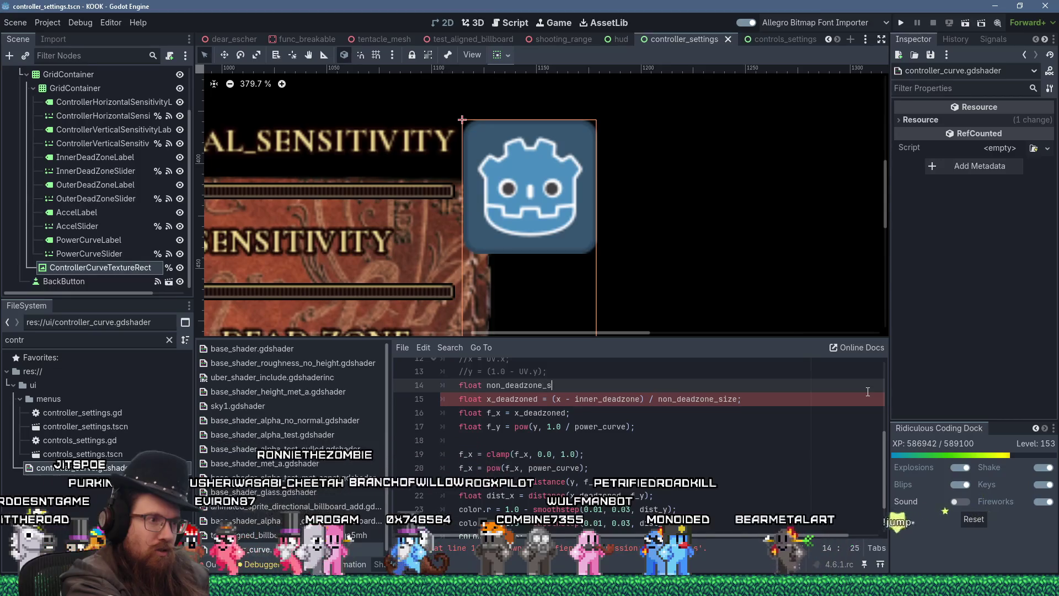
{"action": "type", "text": " = "}
{"action": "type", "text": ";"}
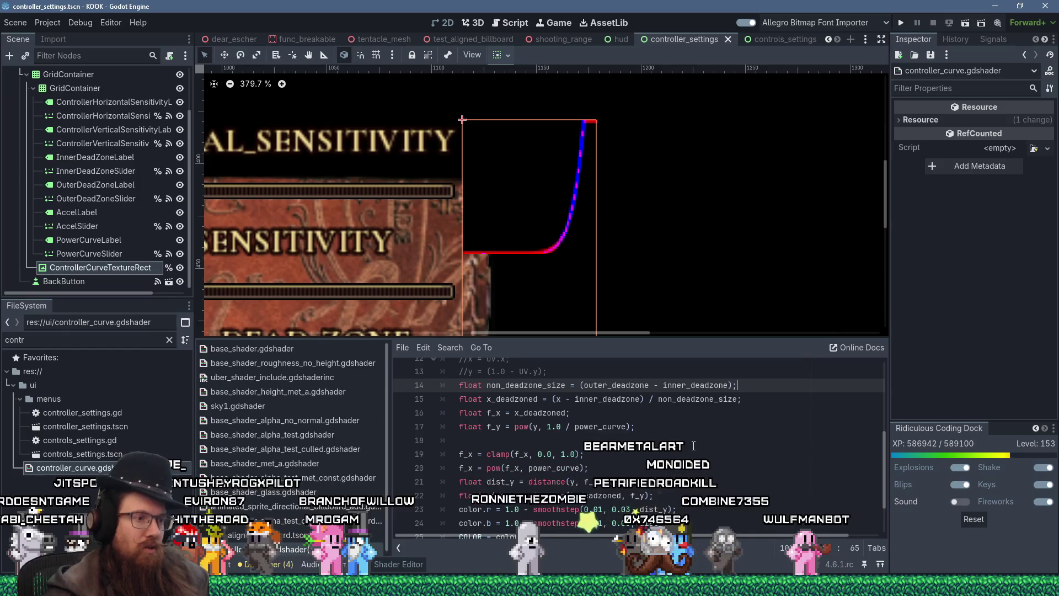
Step: Append / non_deadzone_size to the 0.03 smoothstep edges on lines 23 and 24
{"action": "left_click", "coordinate": [630, 508]}
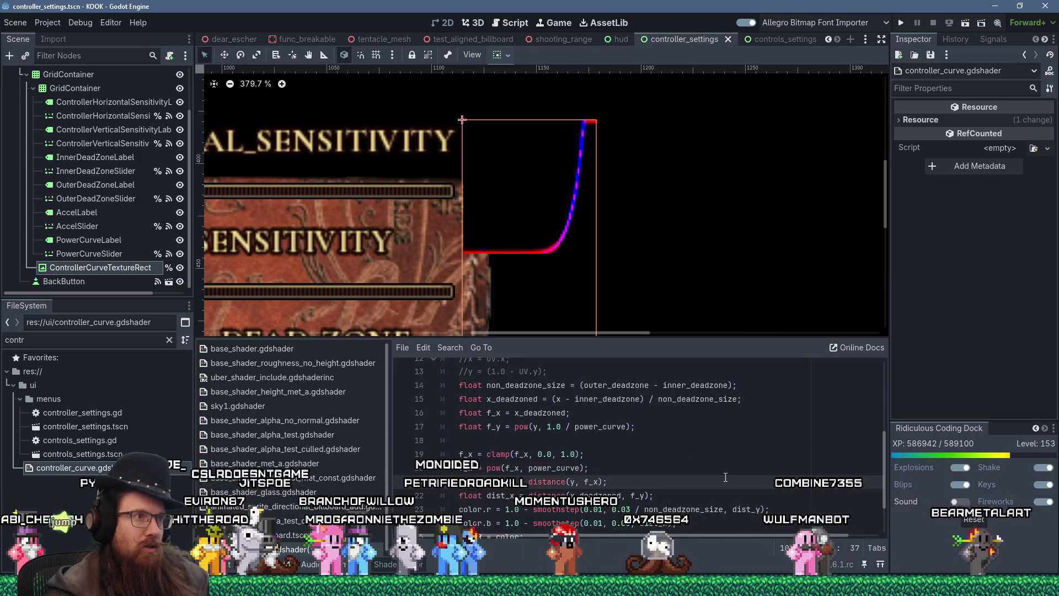
{"action": "scroll", "coordinate": [725, 477], "scroll_direction": "down", "scroll_amount": 1}
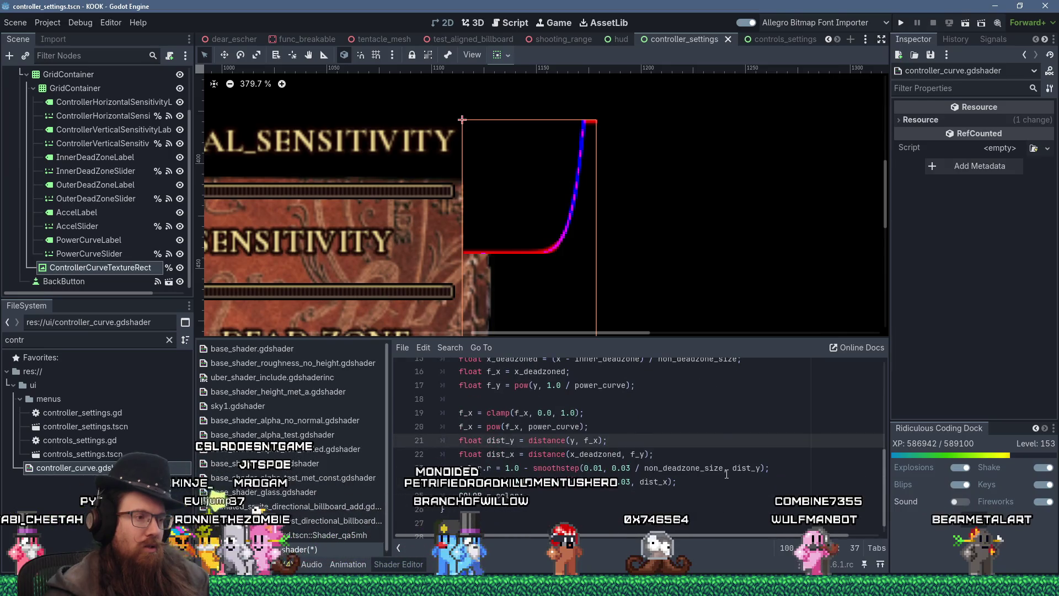
{"action": "left_click_drag", "start_coordinate": [632, 468], "coordinate": [644, 468]}
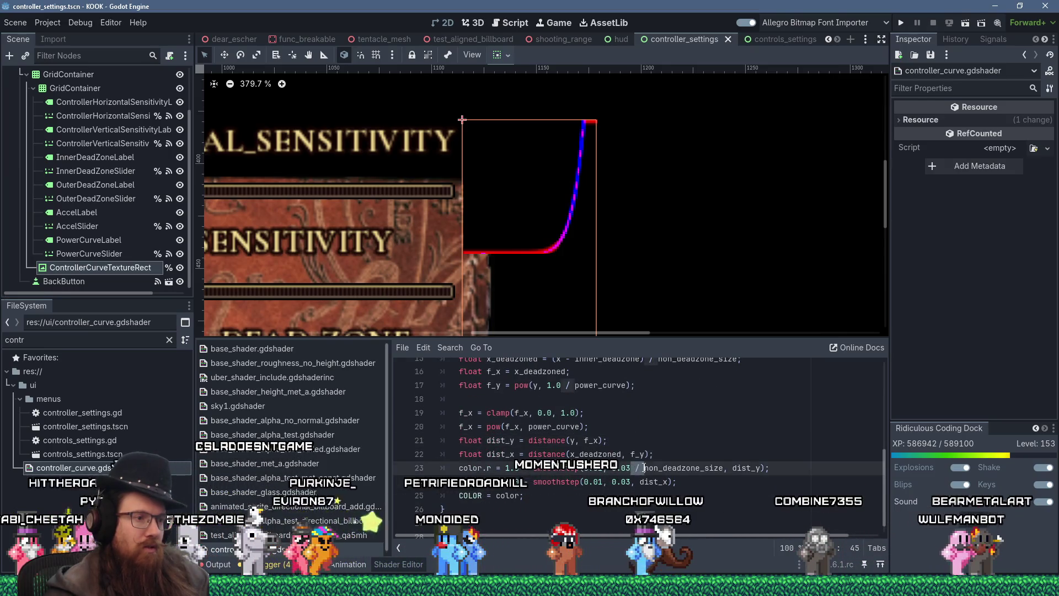
{"action": "key", "text": "shift+Right"}
{"action": "key", "text": "shift+Right"}
{"action": "key", "text": "shift+Right"}
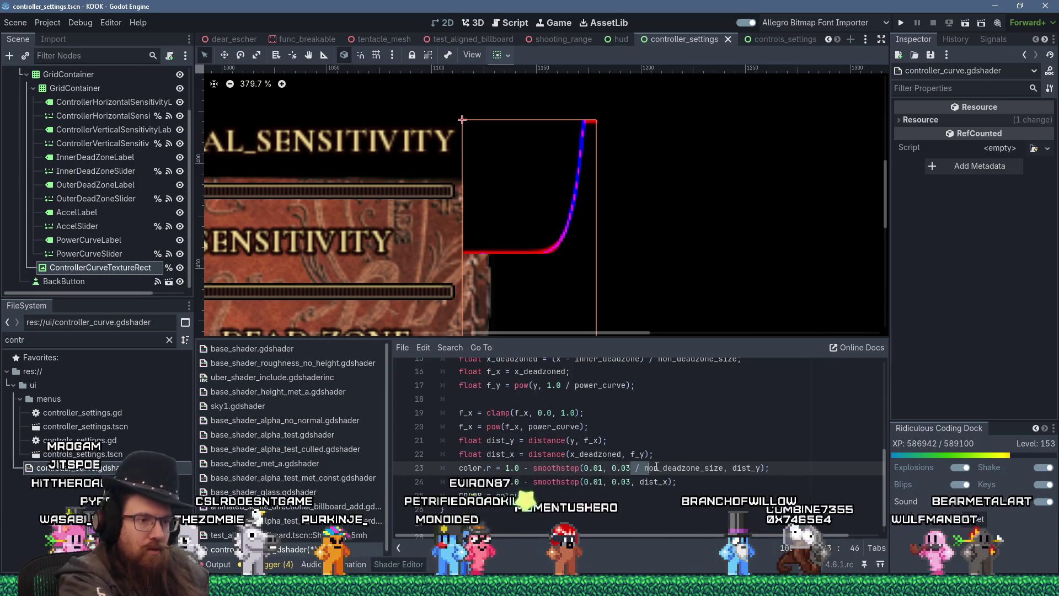
{"action": "key", "text": "Down"}
{"action": "key", "text": "ctrl+v"}
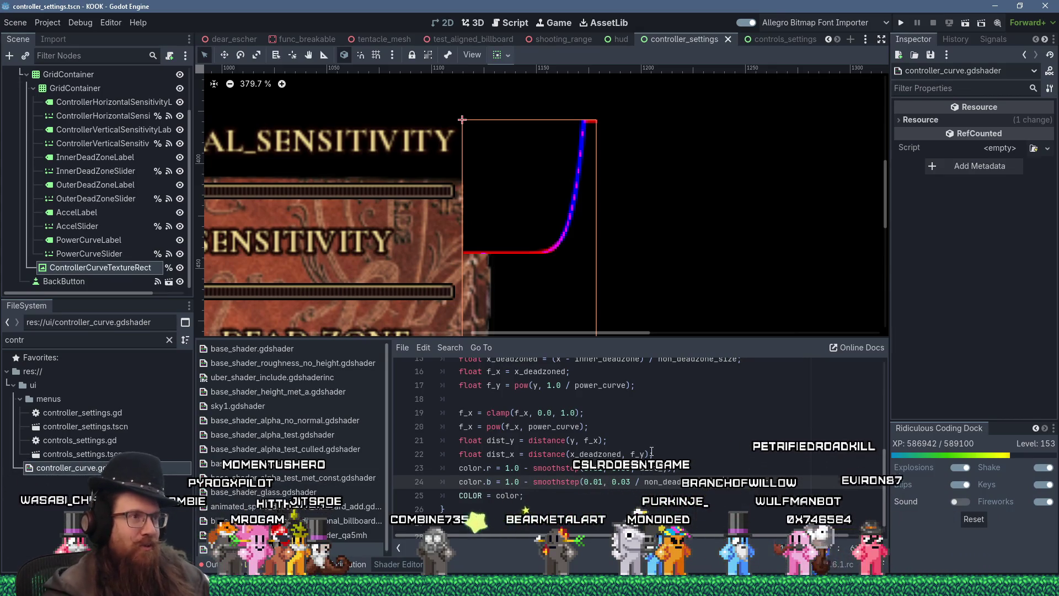
{"action": "scroll", "coordinate": [651, 451], "scroll_direction": "up", "scroll_amount": 4}
{"action": "scroll", "coordinate": [637, 462], "scroll_direction": "down", "scroll_amount": 4}
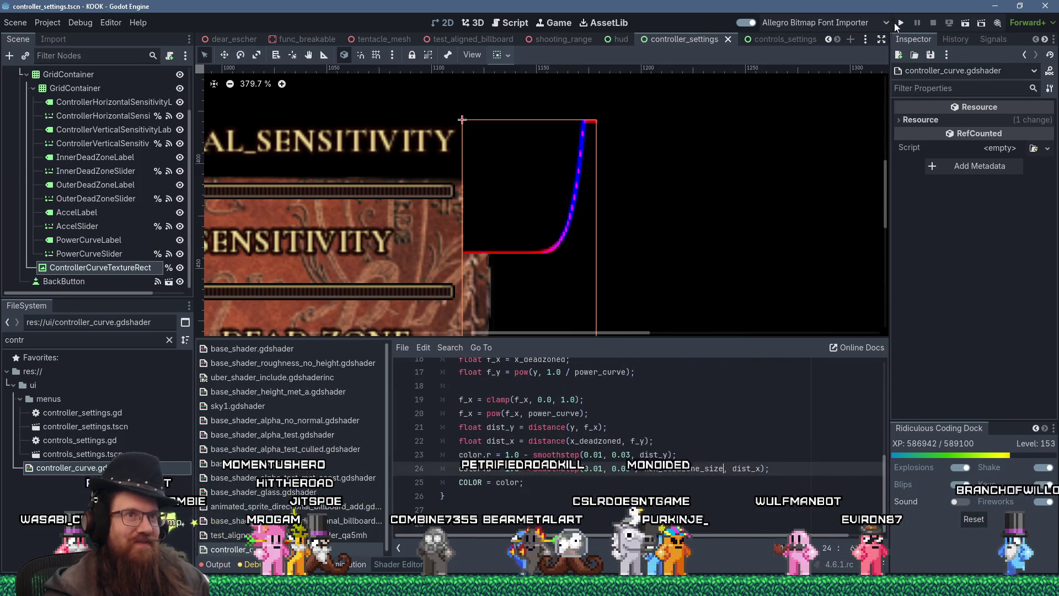
Step: Run the KOOK debug build and open Settings > Controller from the pause menu
{"action": "left_click", "coordinate": [899, 23]}
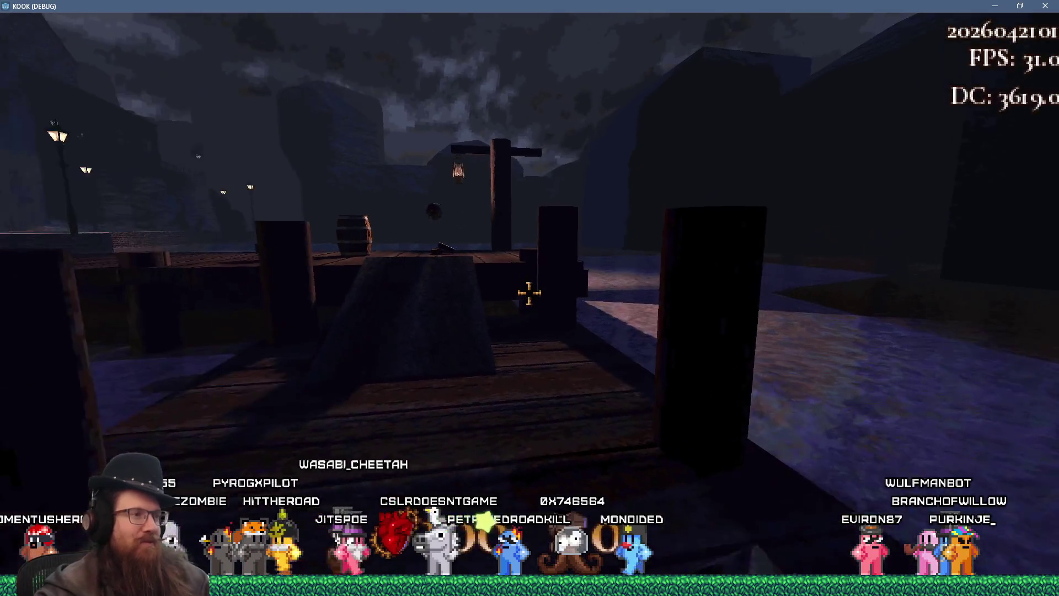
{"action": "key", "text": "Escape"}
{"action": "left_click", "coordinate": [529, 293]}
{"action": "left_click", "coordinate": [520, 395]}
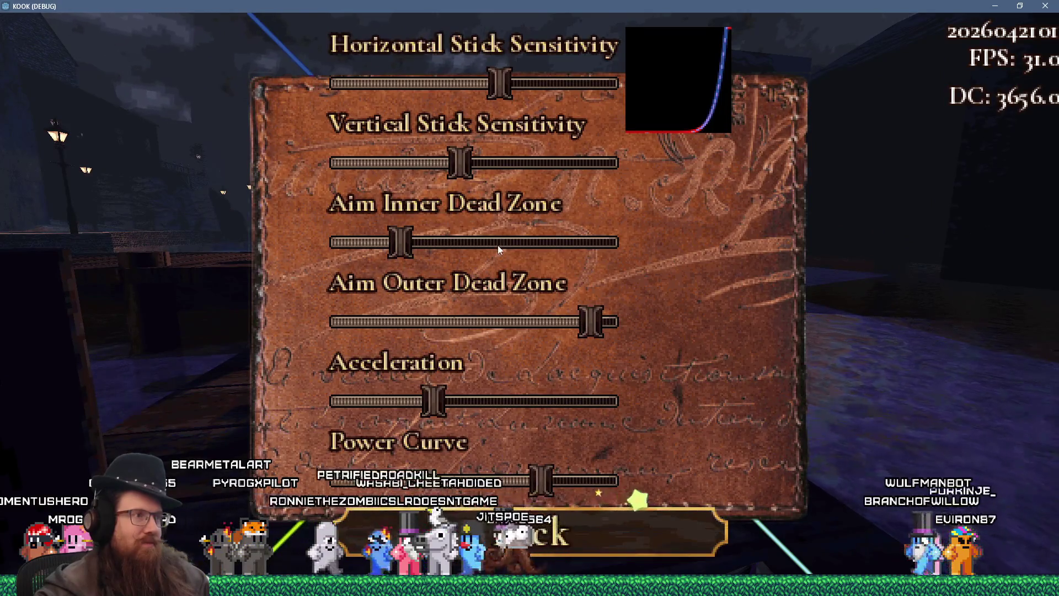
Step: Move the inner and outer dead zone and acceleration sliders while the curve preview updates
{"action": "mouse_move", "coordinate": [404, 239]}
{"action": "left_mouse_down"}
{"action": "mouse_move", "coordinate": [614, 239]}
{"action": "mouse_move", "coordinate": [391, 232]}
{"action": "left_mouse_up"}
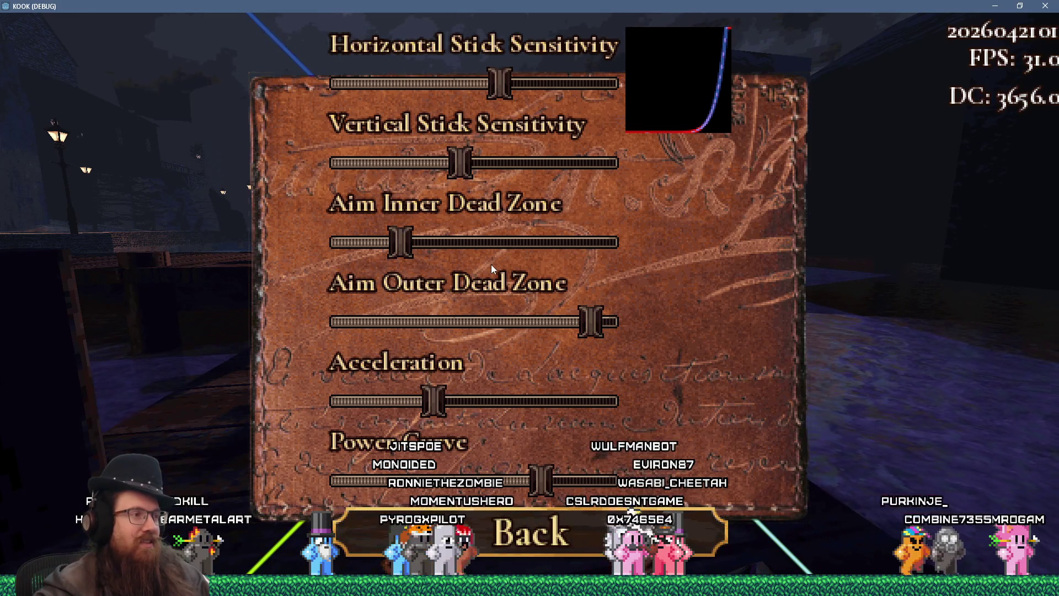
{"action": "mouse_move", "coordinate": [549, 325]}
{"action": "left_mouse_down"}
{"action": "mouse_move", "coordinate": [508, 316]}
{"action": "mouse_move", "coordinate": [566, 316]}
{"action": "left_mouse_up"}
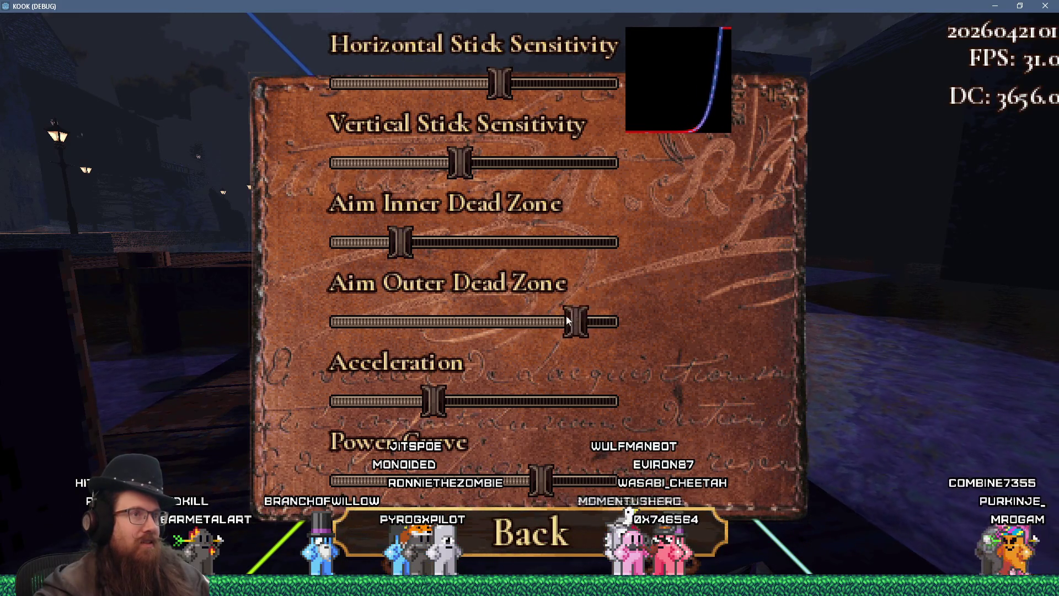
{"action": "mouse_move", "coordinate": [405, 259]}
{"action": "left_mouse_down"}
{"action": "mouse_move", "coordinate": [371, 258]}
{"action": "mouse_move", "coordinate": [407, 259]}
{"action": "left_mouse_up"}
{"action": "mouse_move", "coordinate": [435, 395]}
{"action": "left_mouse_down"}
{"action": "mouse_move", "coordinate": [410, 397]}
{"action": "mouse_move", "coordinate": [435, 397]}
{"action": "mouse_move", "coordinate": [424, 397]}
{"action": "left_mouse_up"}
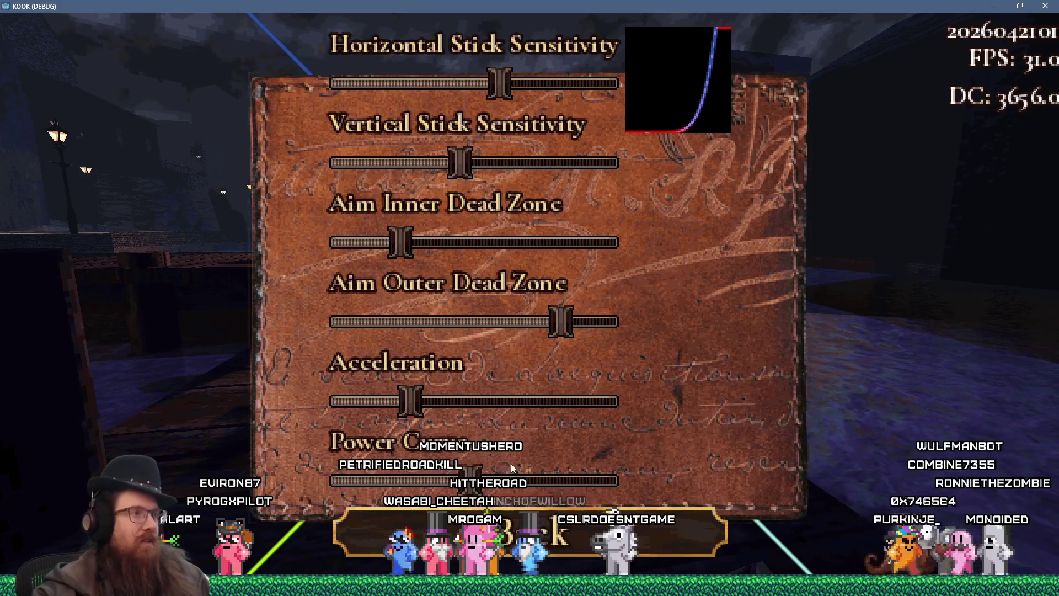
{"action": "key", "text": "alt+Tab"}
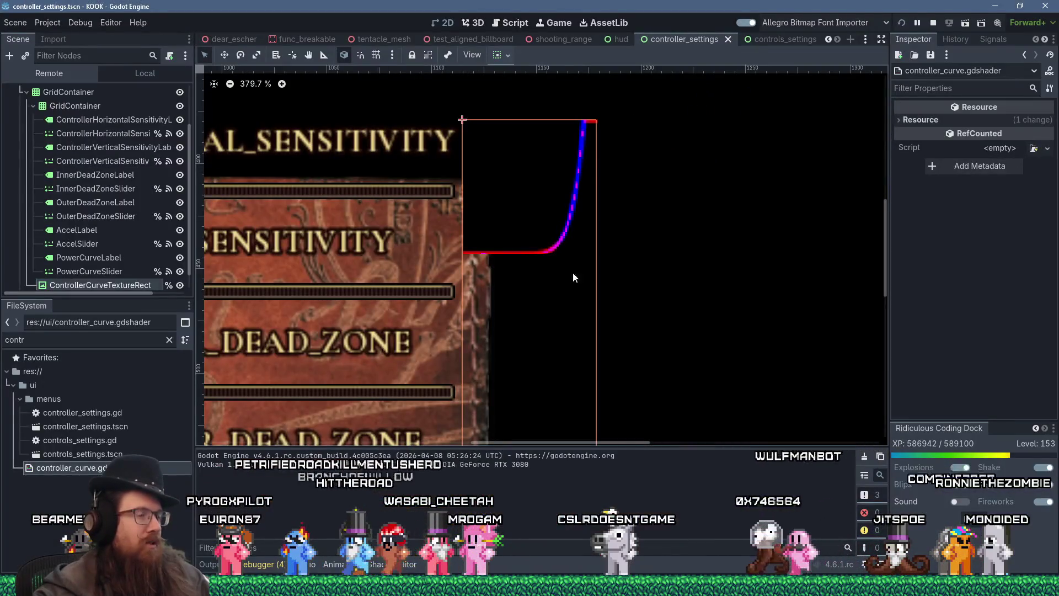
Step: Move AccelLabel and AccelSlider above InnerDeadZoneLabel, then select PowerCurveLabel's POWER_CURVE text
{"action": "scroll", "coordinate": [572, 272], "scroll_direction": "down", "scroll_amount": 5}
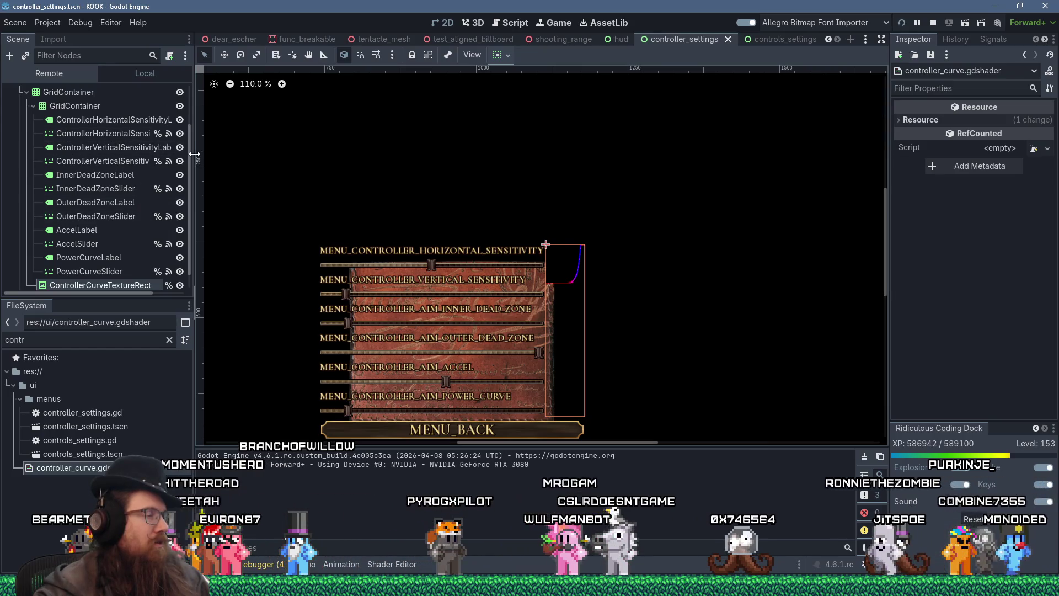
{"action": "left_click_drag", "start_coordinate": [195, 153], "coordinate": [272, 157]}
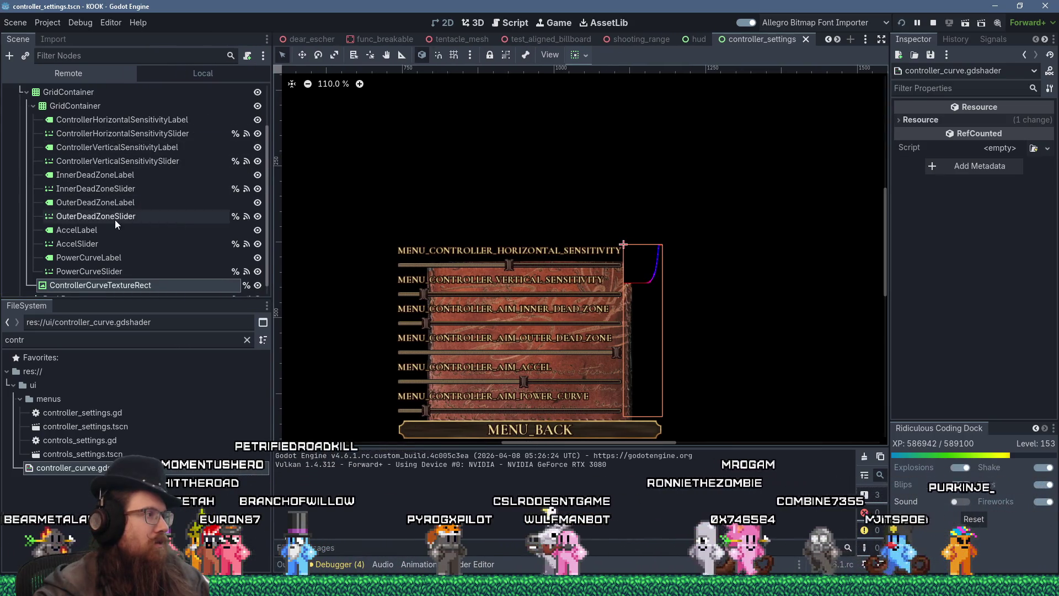
{"action": "left_click", "coordinate": [94, 233]}
{"action": "left_click", "coordinate": [80, 242], "text": "shift"}
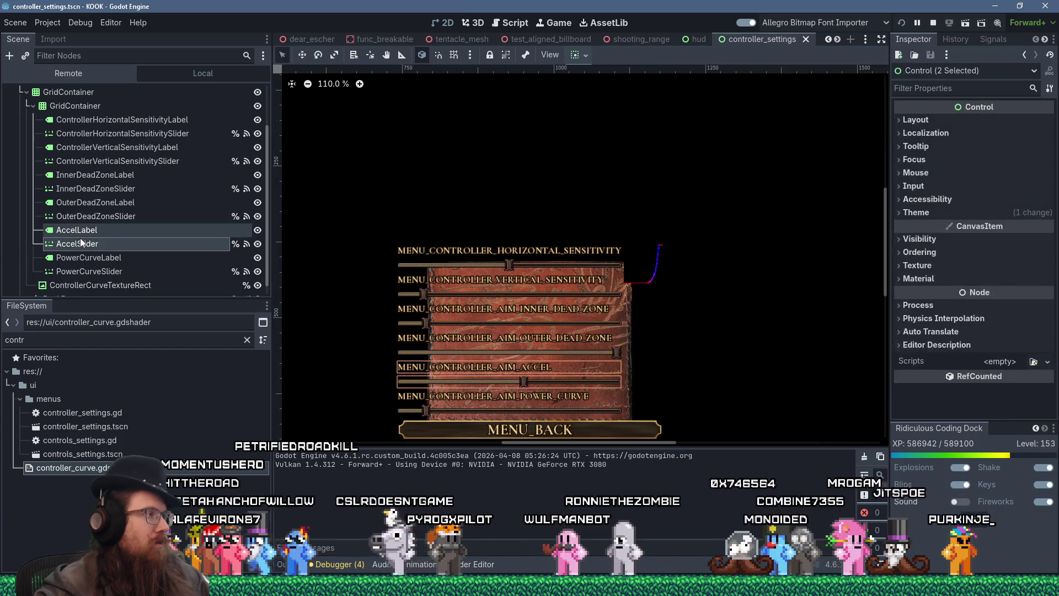
{"action": "left_click_drag", "start_coordinate": [77, 233], "coordinate": [83, 174]}
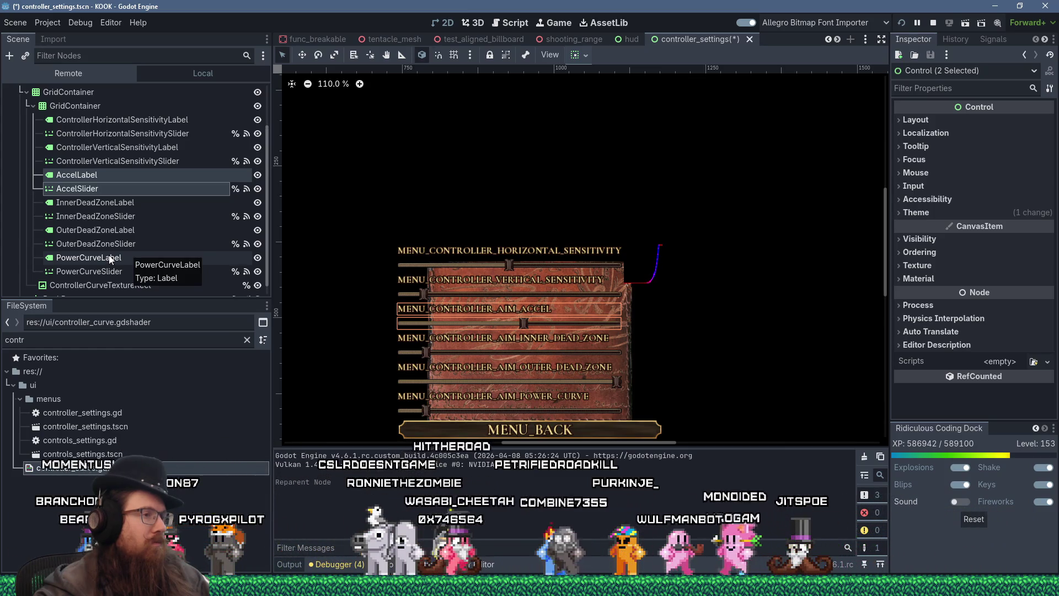
{"action": "left_click", "coordinate": [109, 259]}
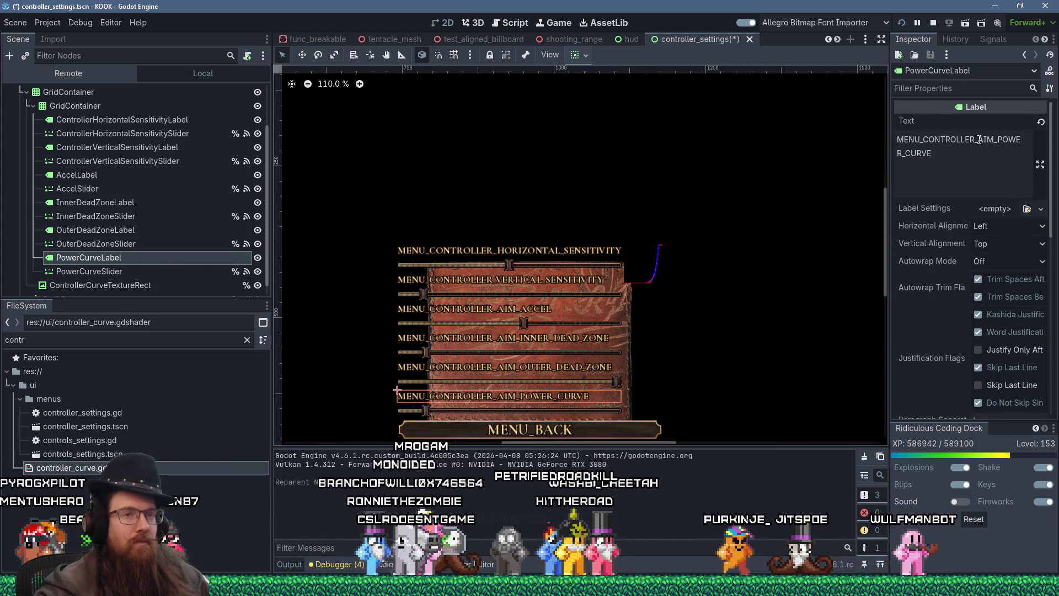
{"action": "left_click_drag", "start_coordinate": [982, 140], "coordinate": [1002, 159]}
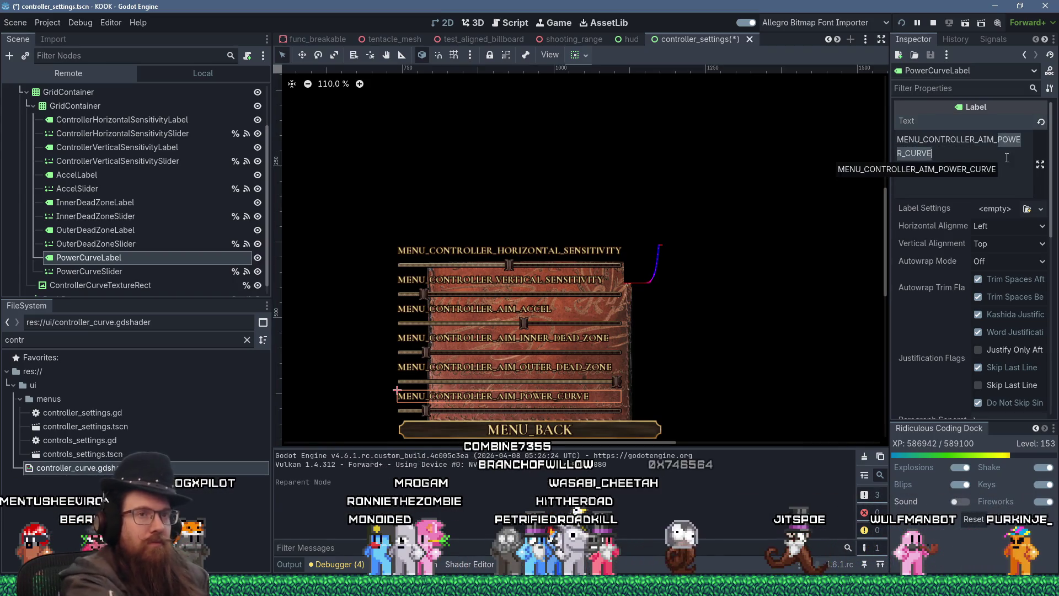
Step: Change PowerCurveLabel's text to MENU_CONTROLLER_AIM_EXPONENT and select PowerCurveSlider
{"action": "type", "text": "EXPONENT"}
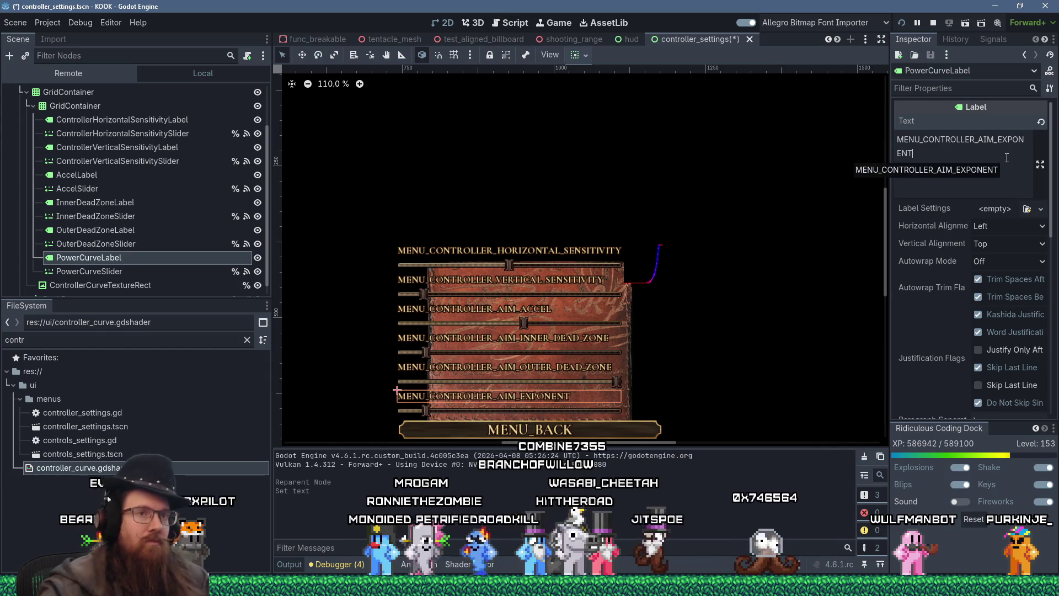
{"action": "key", "text": "ctrl+a"}
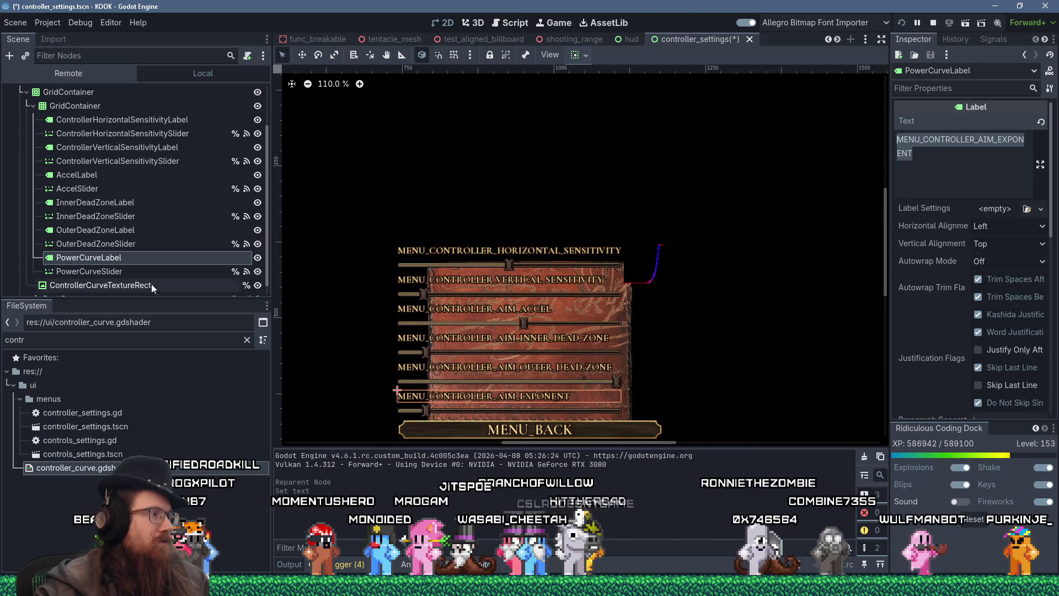
{"action": "left_click", "coordinate": [121, 276]}
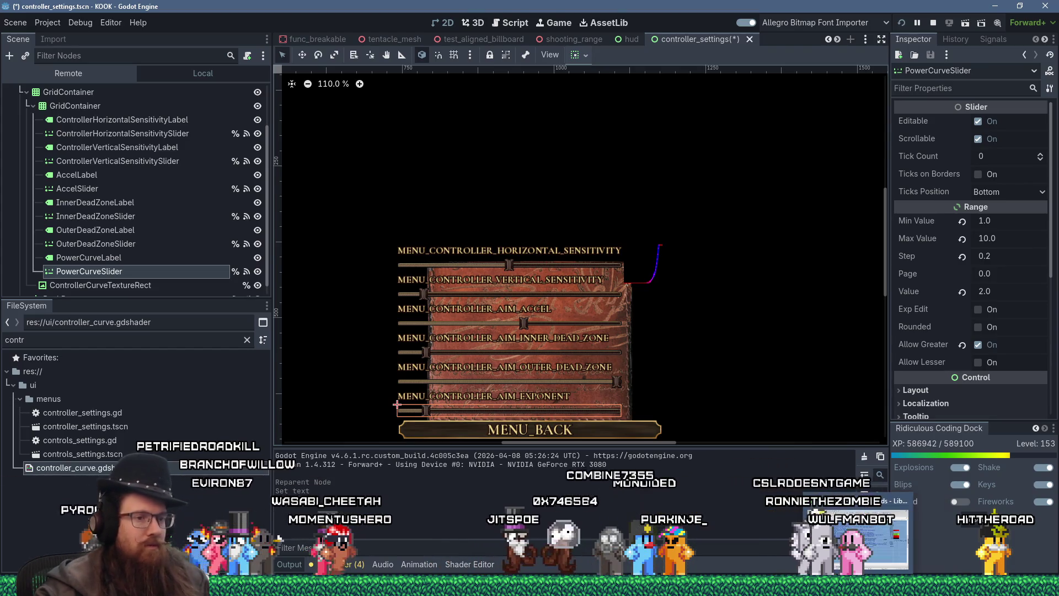
Step: Bring the Firefox window with the LONG GONE trailer to the front
{"action": "left_click", "coordinate": [906, 514]}
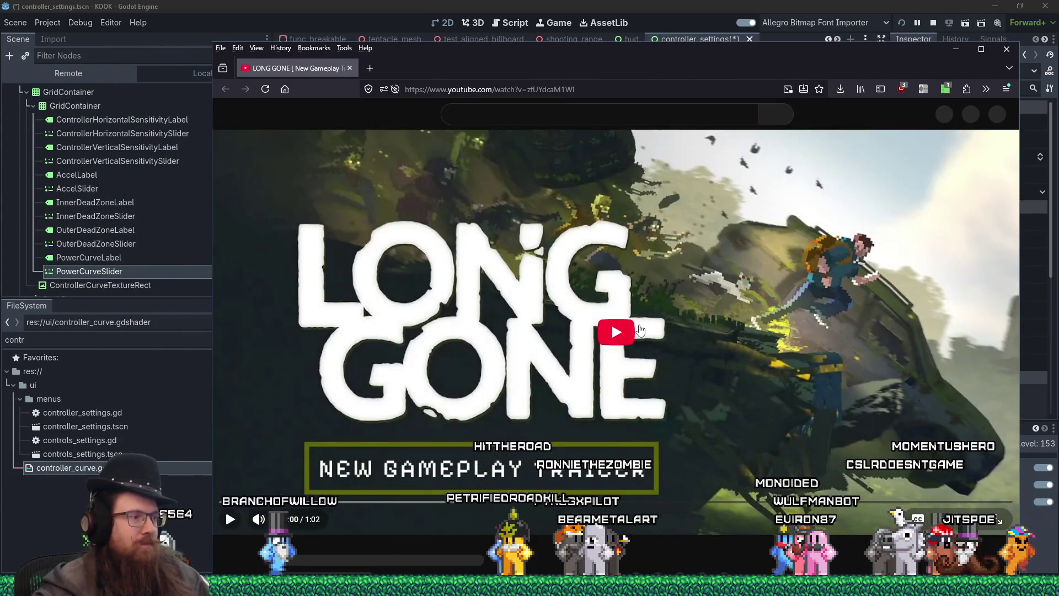
Step: Play the LONG GONE gameplay trailer, like it, and scroll through its comments
{"action": "left_click", "coordinate": [640, 329]}
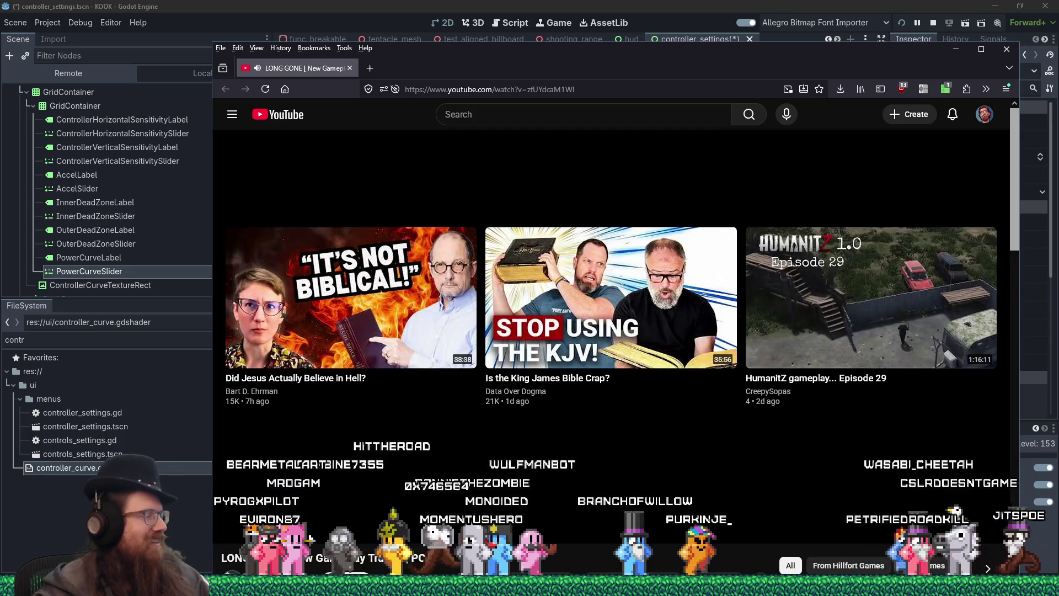
{"action": "scroll", "coordinate": [527, 285], "scroll_direction": "down", "scroll_amount": 6}
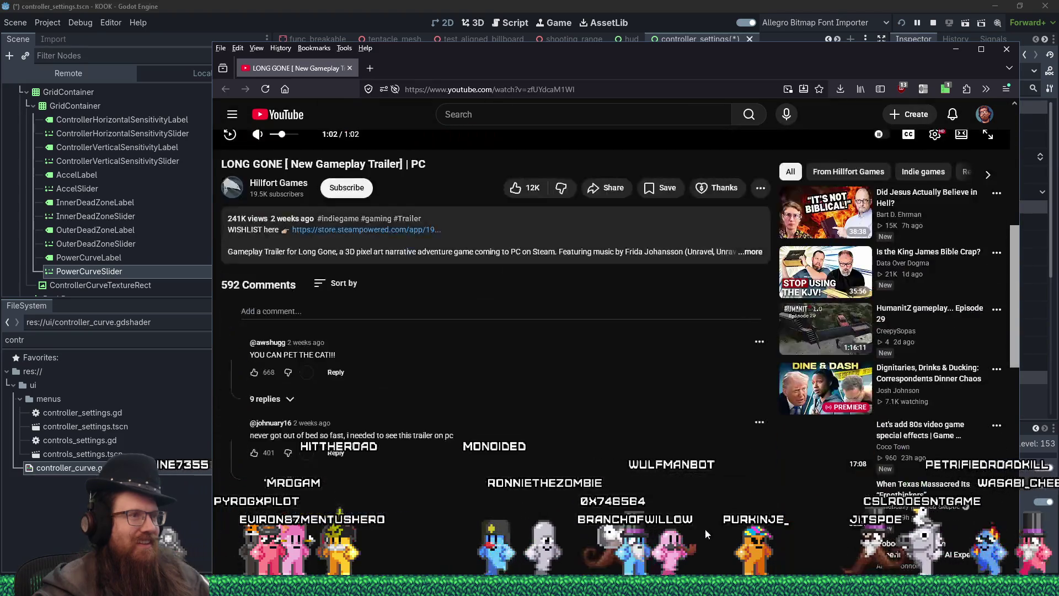
{"action": "left_click", "coordinate": [515, 189]}
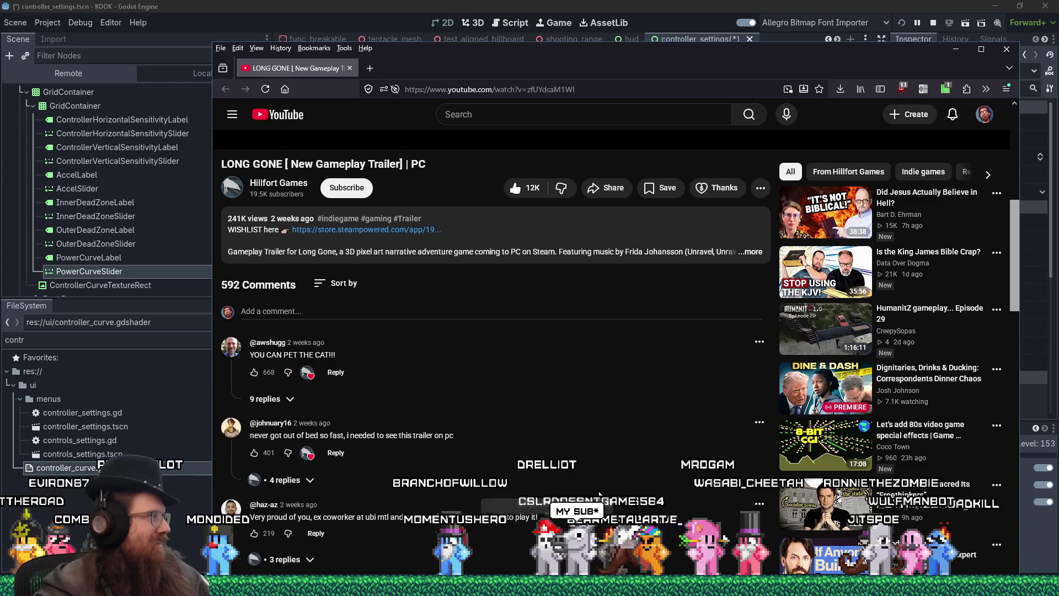
{"action": "scroll", "coordinate": [599, 495], "scroll_direction": "down", "scroll_amount": 2}
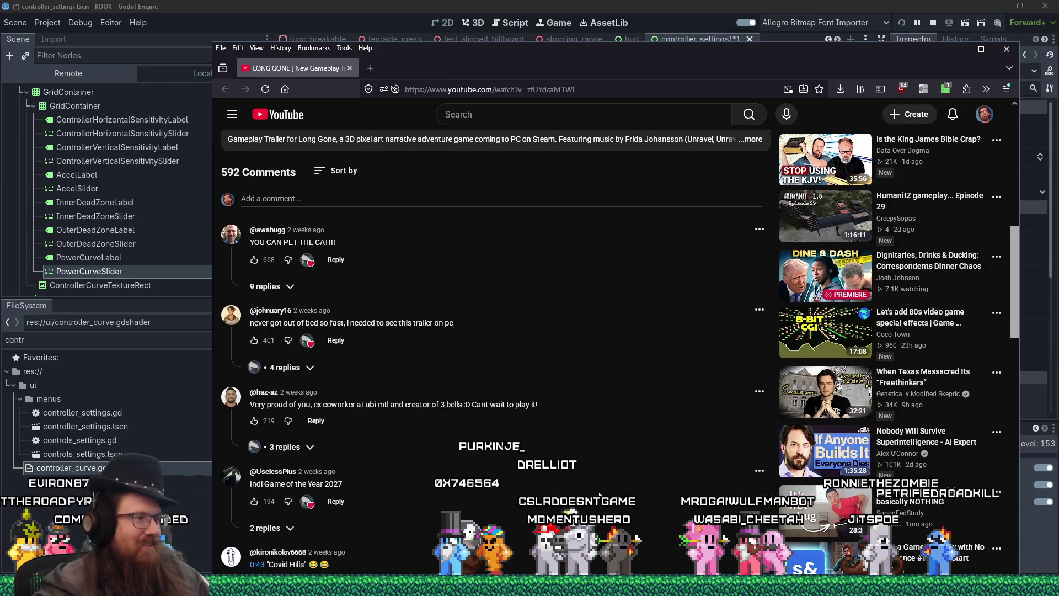
{"action": "scroll", "coordinate": [599, 494], "scroll_direction": "down", "scroll_amount": 1}
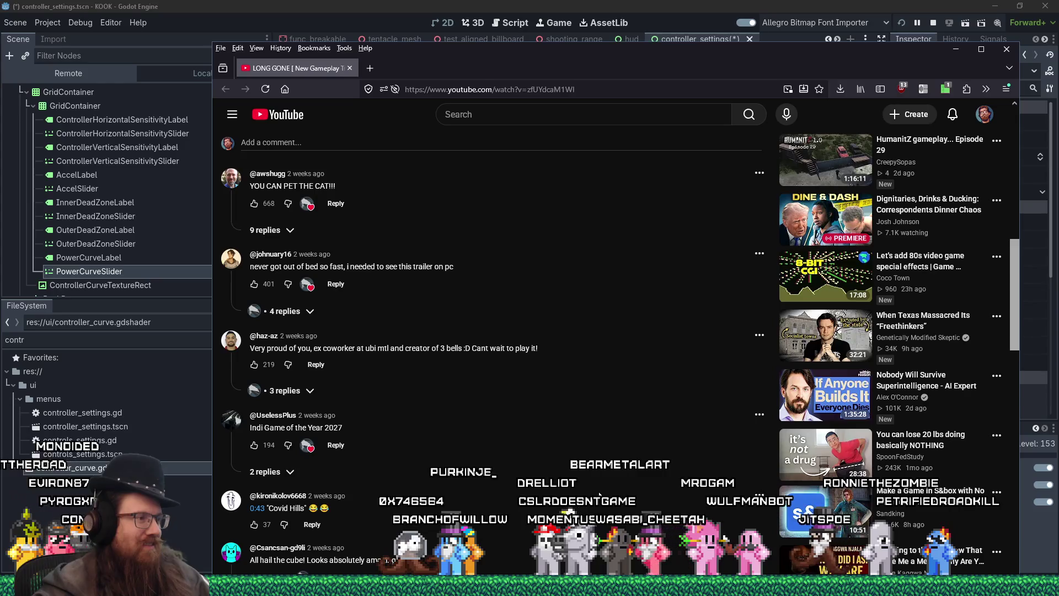
{"action": "scroll", "coordinate": [599, 495], "scroll_direction": "down", "scroll_amount": 3}
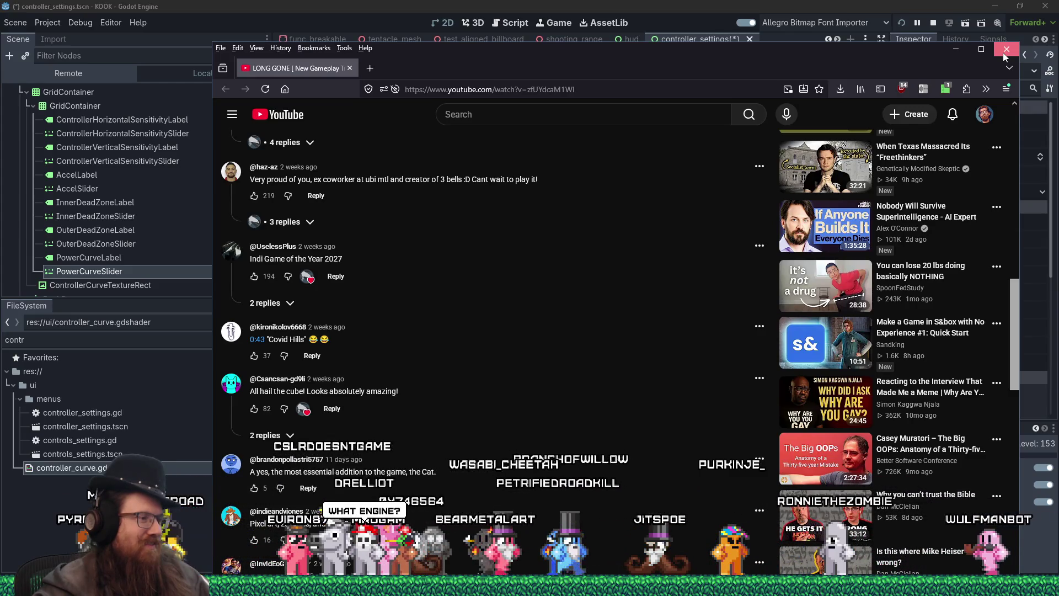
{"action": "left_click", "coordinate": [1005, 56]}
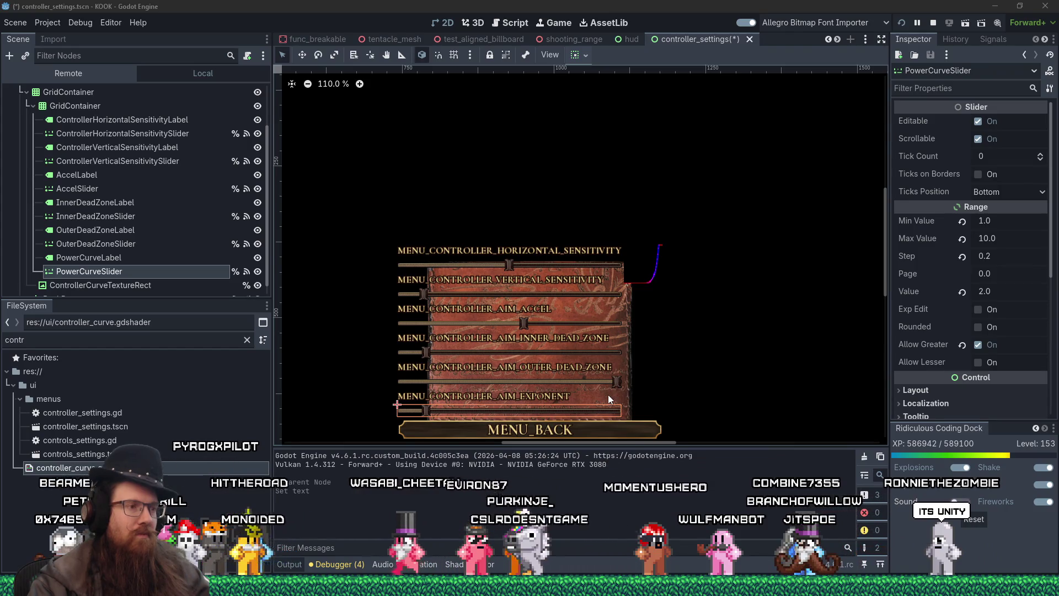
Step: Reframe the controller settings canvas and bring up the controller_curve.gdshader code
{"action": "scroll", "coordinate": [608, 394], "scroll_direction": "down", "scroll_amount": 2}
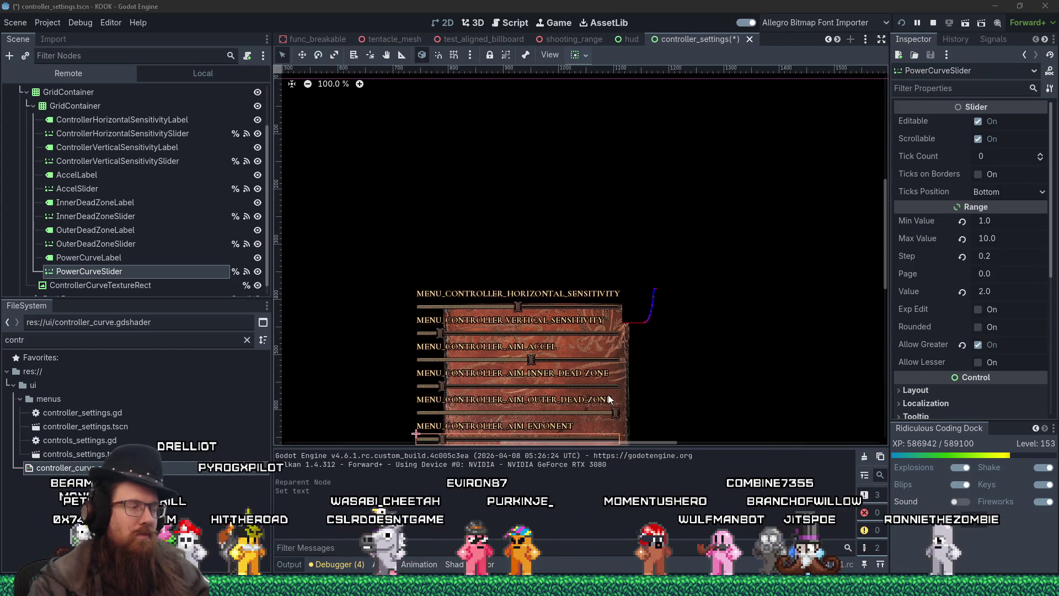
{"action": "left_click_drag", "start_coordinate": [885, 260], "coordinate": [885, 271]}
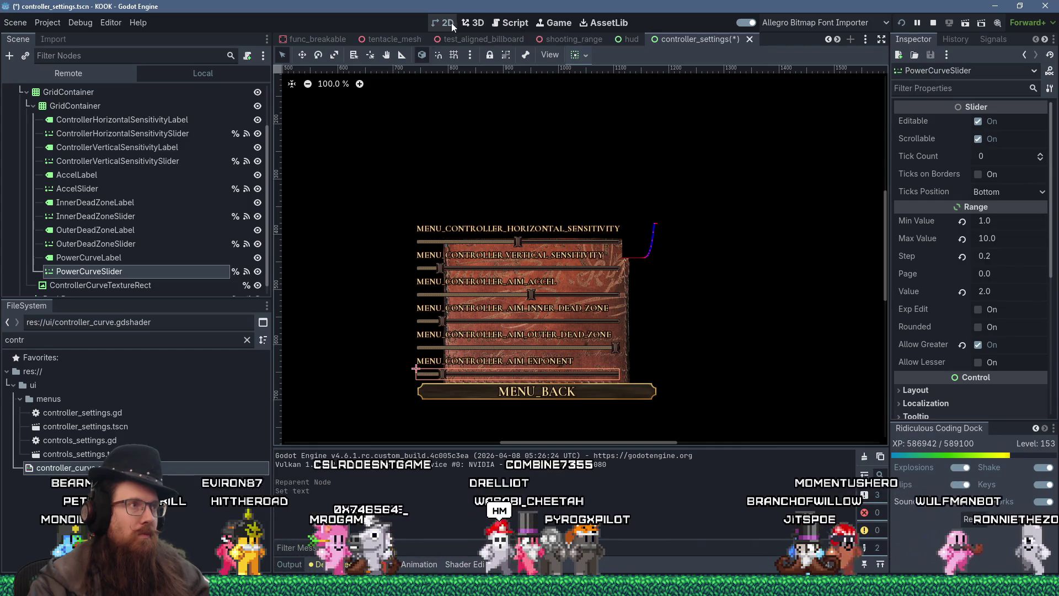
{"action": "left_click", "coordinate": [467, 564]}
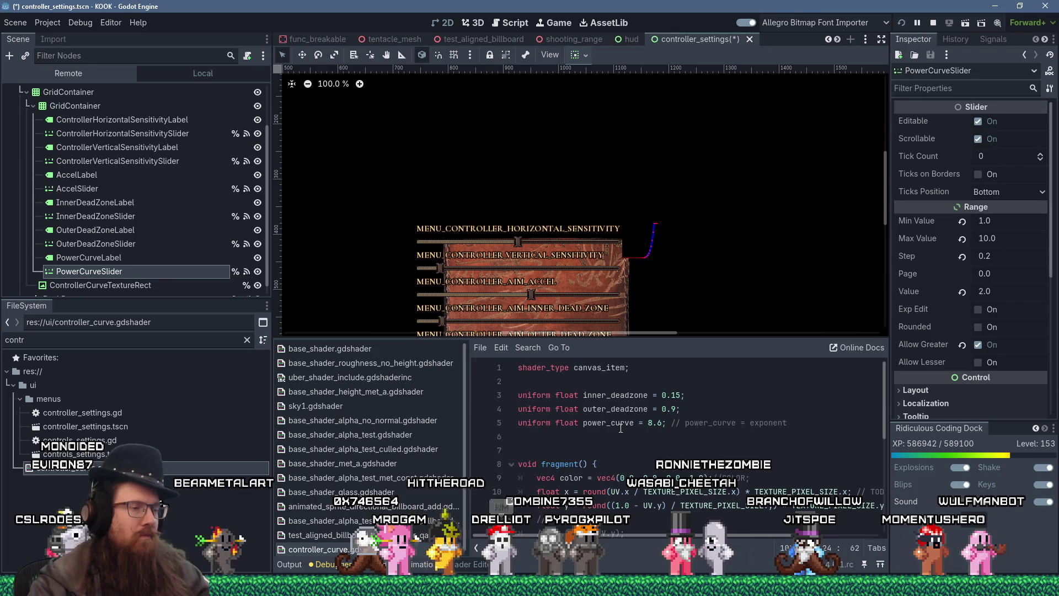
Step: Rename the shader uniform power_curve to curve_exponent and switch to controller_settings.gd
{"action": "double_click", "coordinate": [612, 423]}
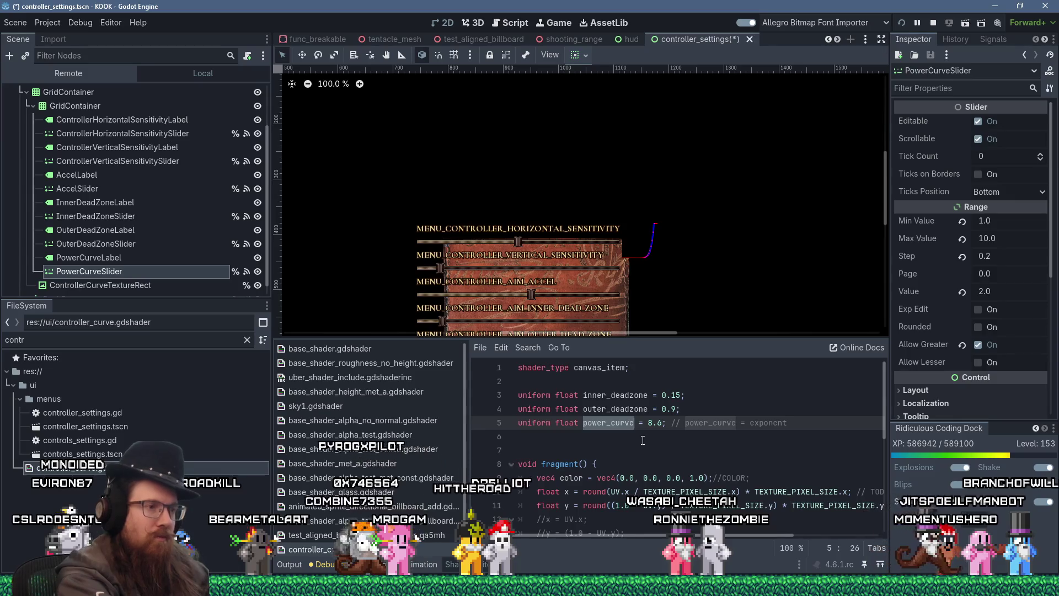
{"action": "type", "text": "curve_exponent"}
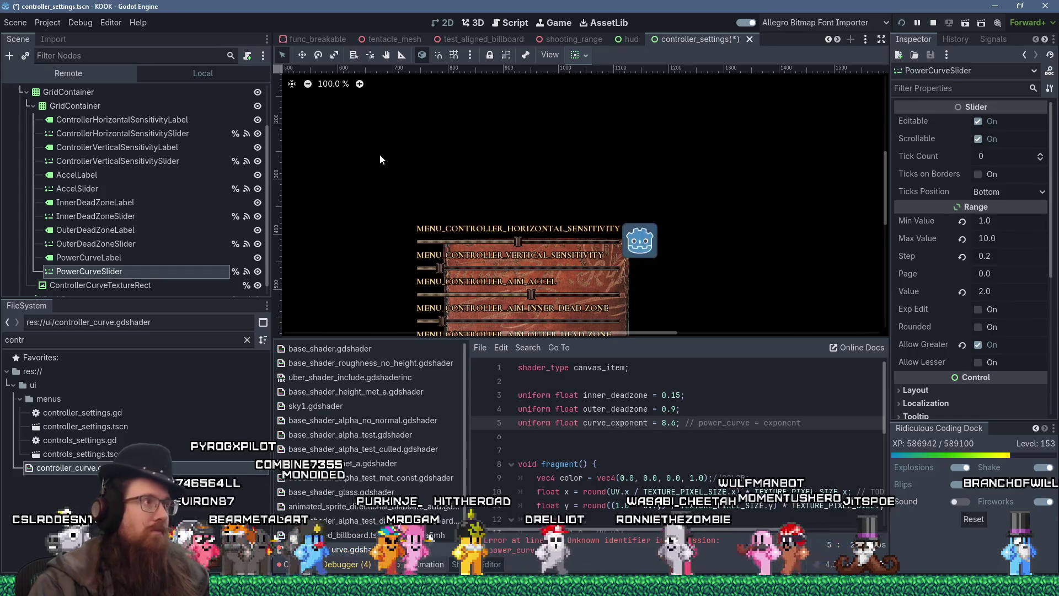
{"action": "left_click", "coordinate": [507, 23]}
{"action": "left_click", "coordinate": [337, 55]}
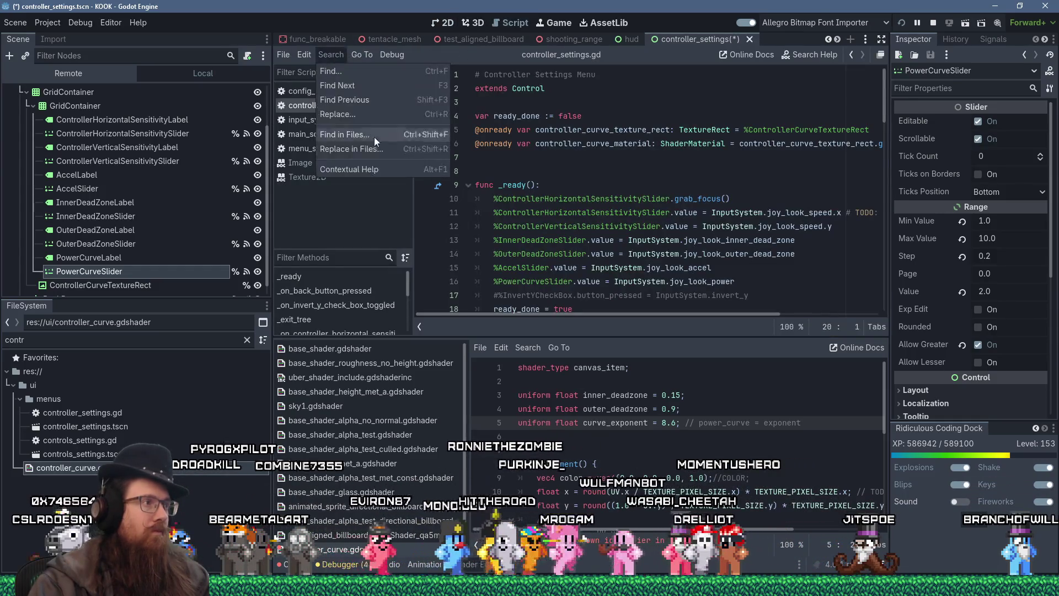
Step: Find power_curve across the project and change line 74's shader parameter to curve_exponent
{"action": "left_click", "coordinate": [366, 137]}
{"action": "type", "text": "power_curv"}
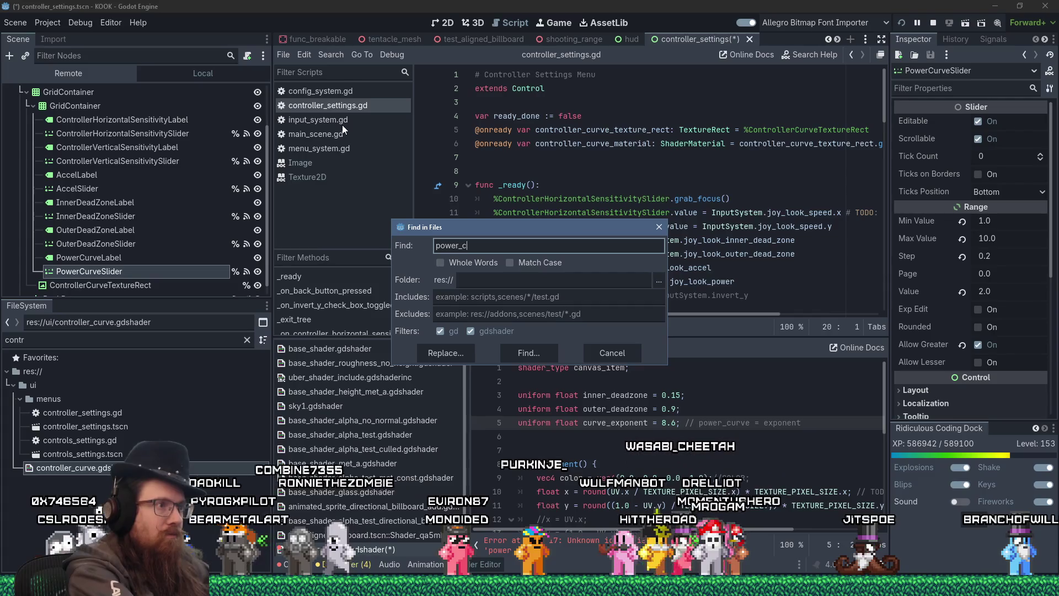
{"action": "type", "text": "e"}
{"action": "key", "text": "Return"}
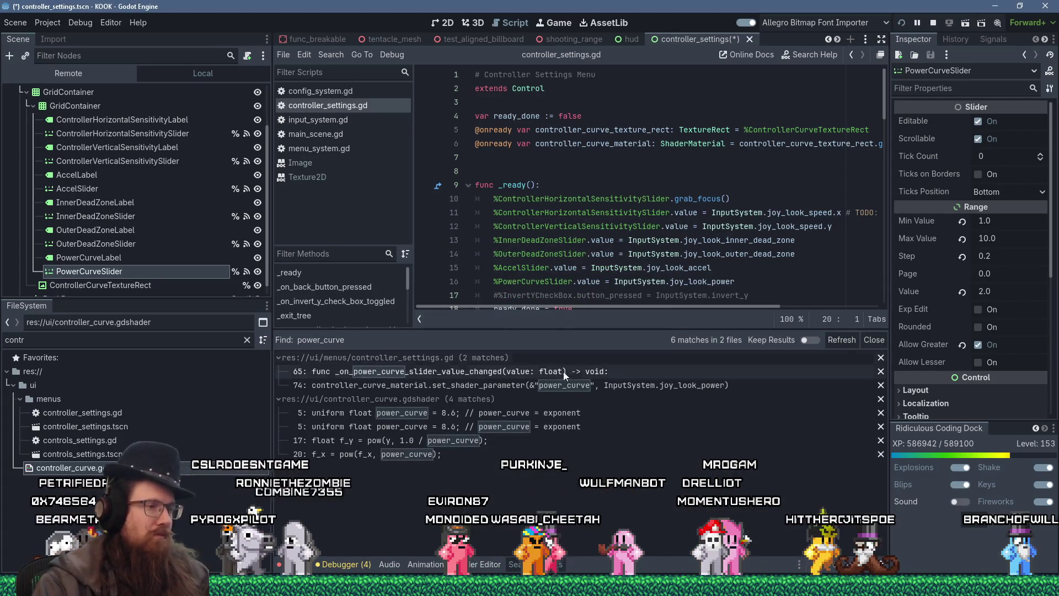
{"action": "left_click", "coordinate": [600, 385]}
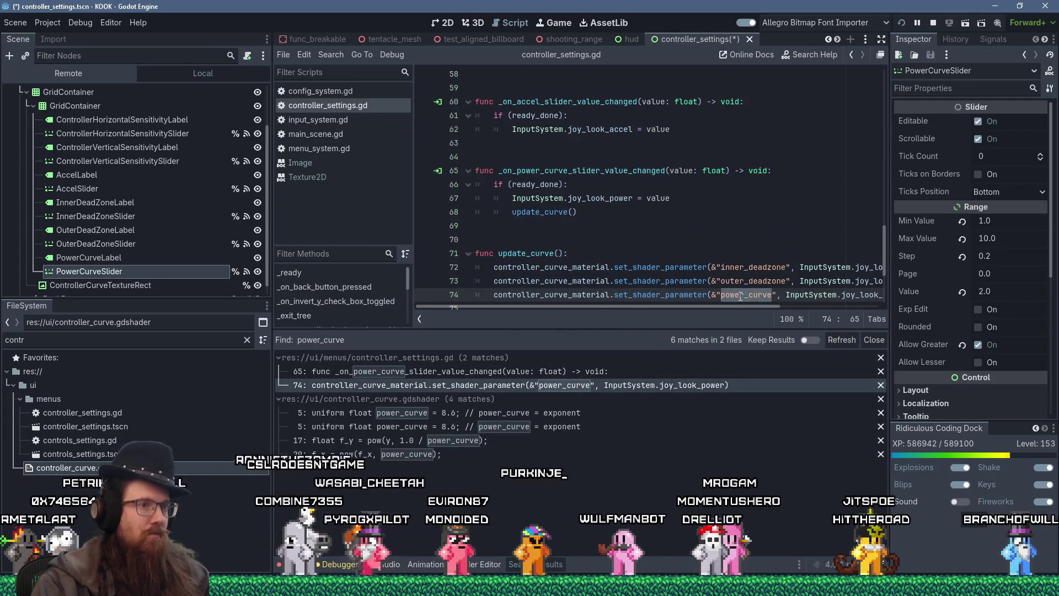
{"action": "scroll", "coordinate": [779, 305], "scroll_direction": "down", "scroll_amount": 4}
{"action": "scroll", "coordinate": [660, 310], "scroll_direction": "up", "scroll_amount": 3}
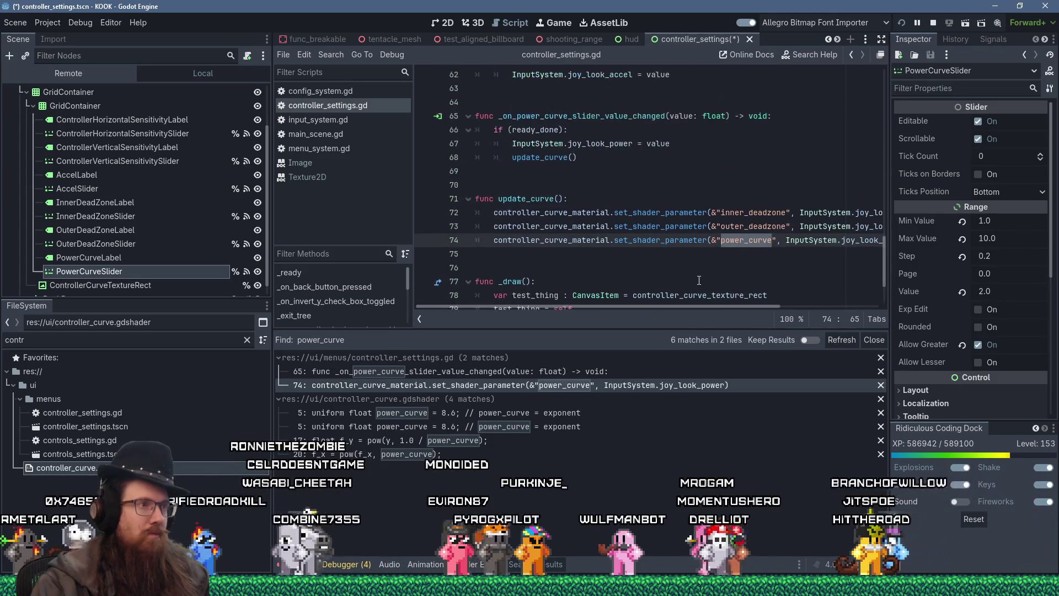
{"action": "left_click_drag", "start_coordinate": [664, 306], "coordinate": [756, 295]}
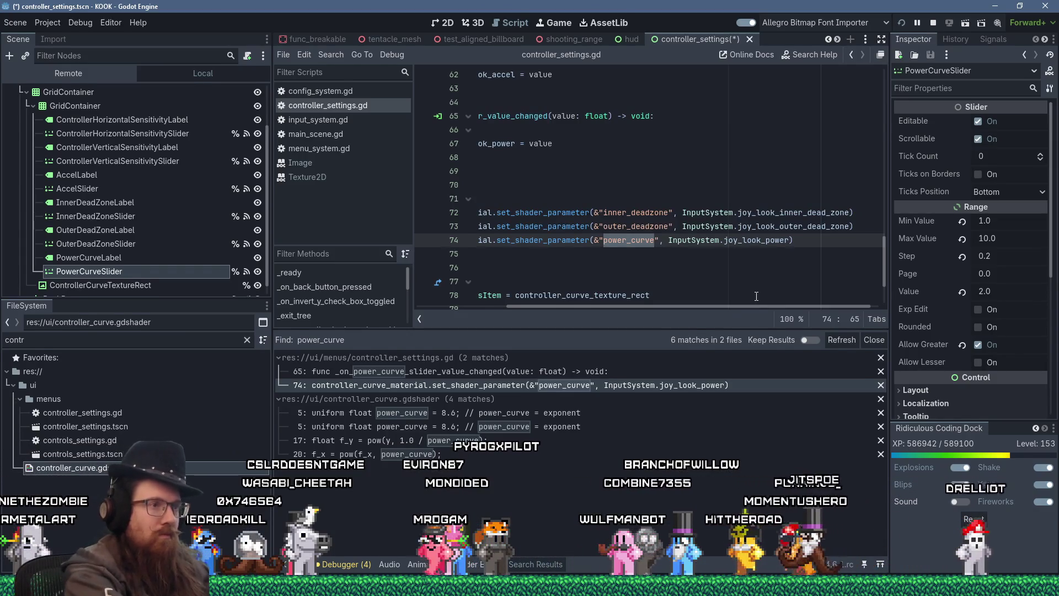
{"action": "type", "text": "curve_expo"}
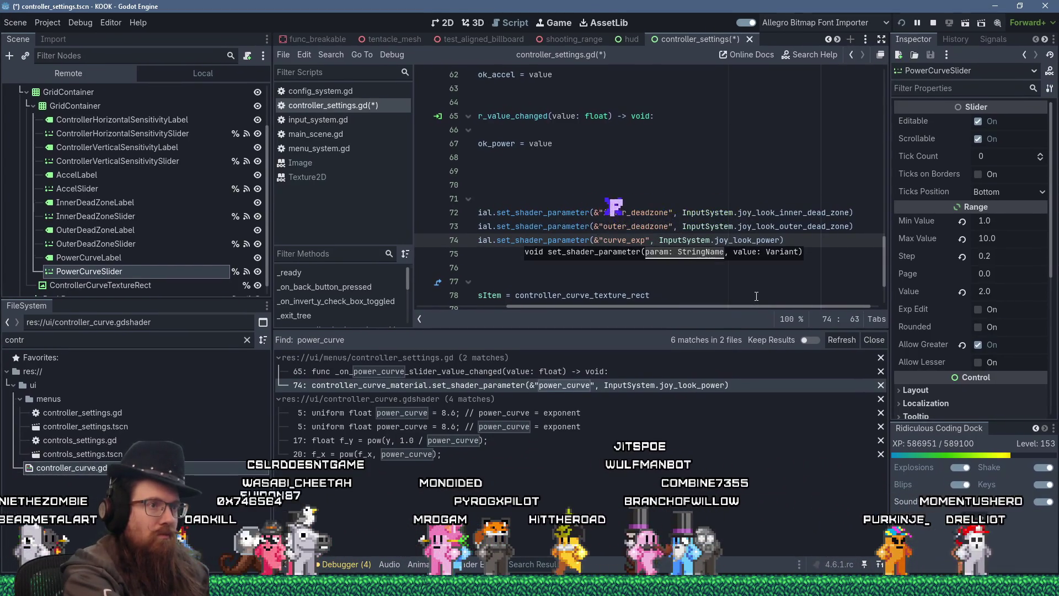
{"action": "type", "text": "nent"}
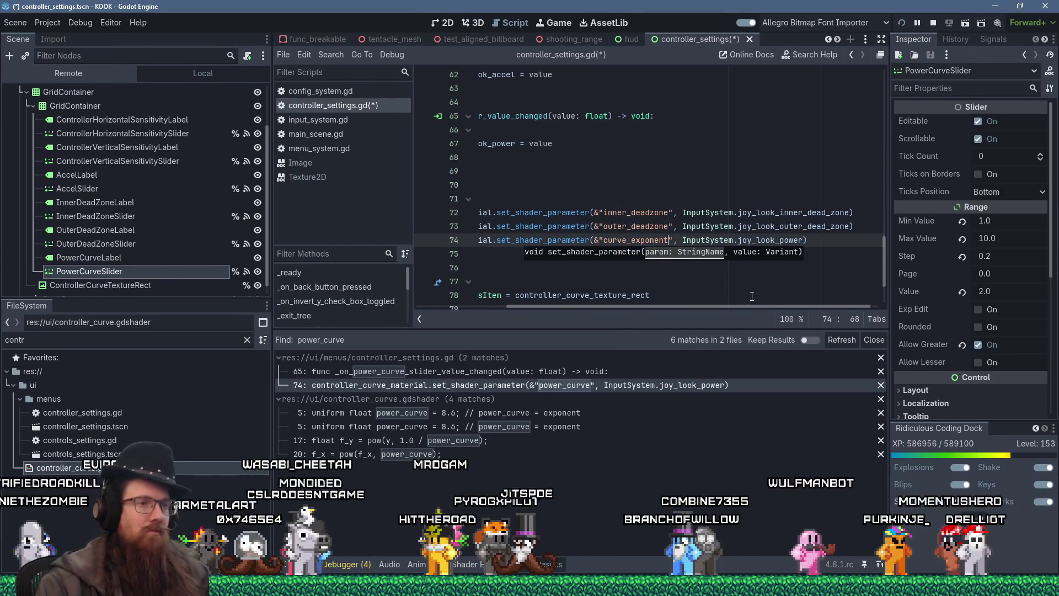
Step: Search all project files for joy_look_power
{"action": "double_click", "coordinate": [765, 240]}
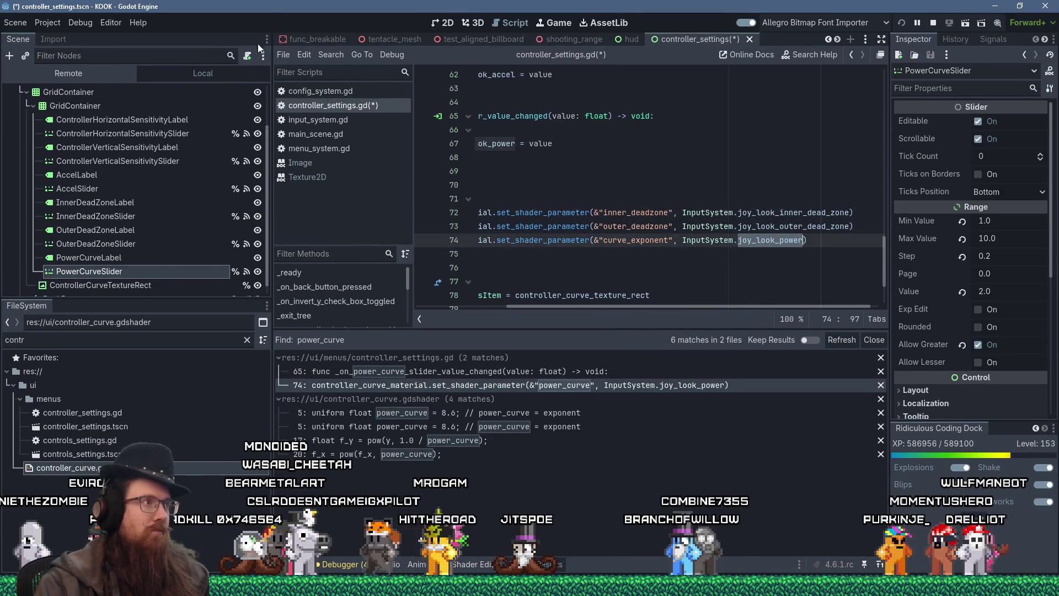
{"action": "left_click", "coordinate": [331, 54]}
{"action": "left_click", "coordinate": [363, 139]}
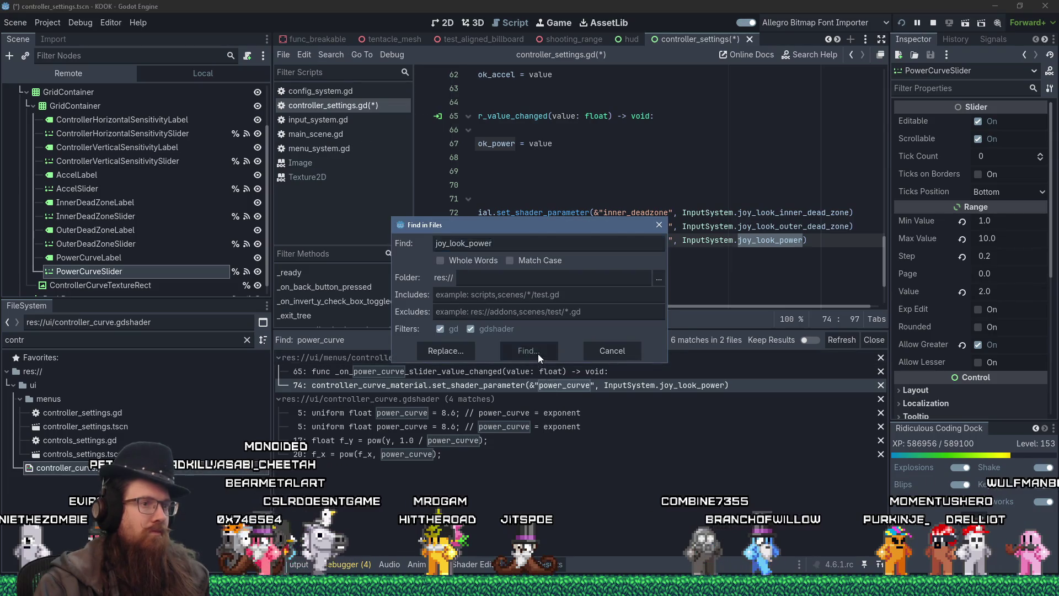
Step: Make line 74 pass InputSystem.joy_look_exponent, then open the joy_look_power declaration in input_system.gd
{"action": "left_click", "coordinate": [538, 355]}
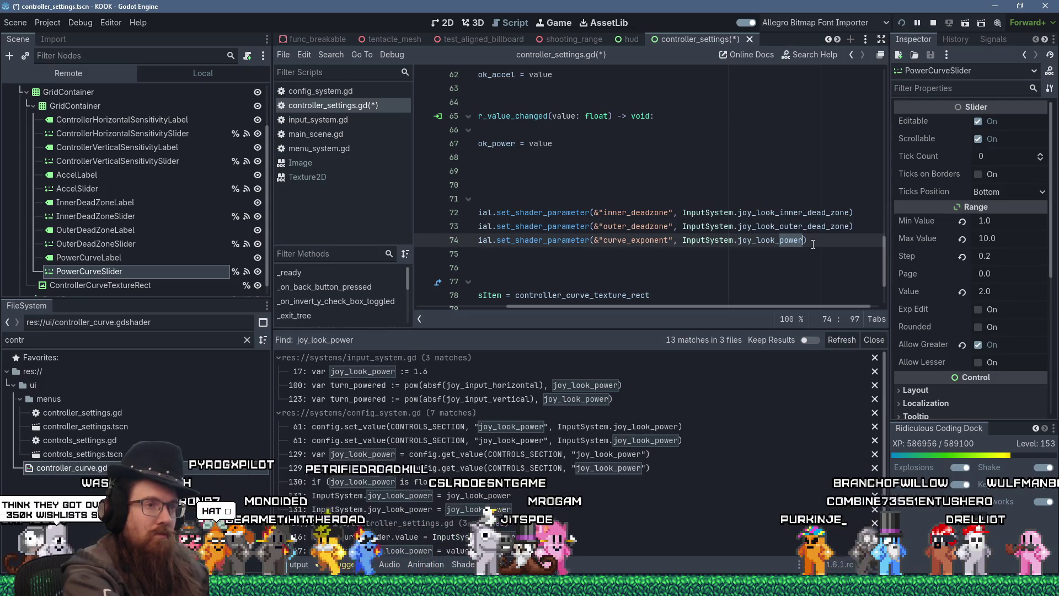
{"action": "type", "text": "curve_exponent"}
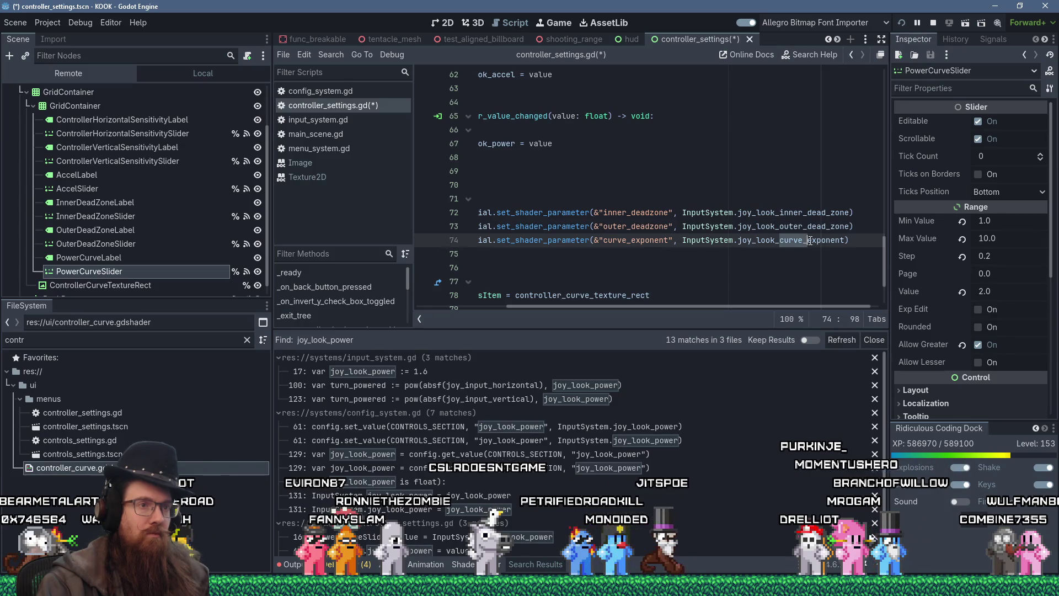
{"action": "key", "text": "Delete"}
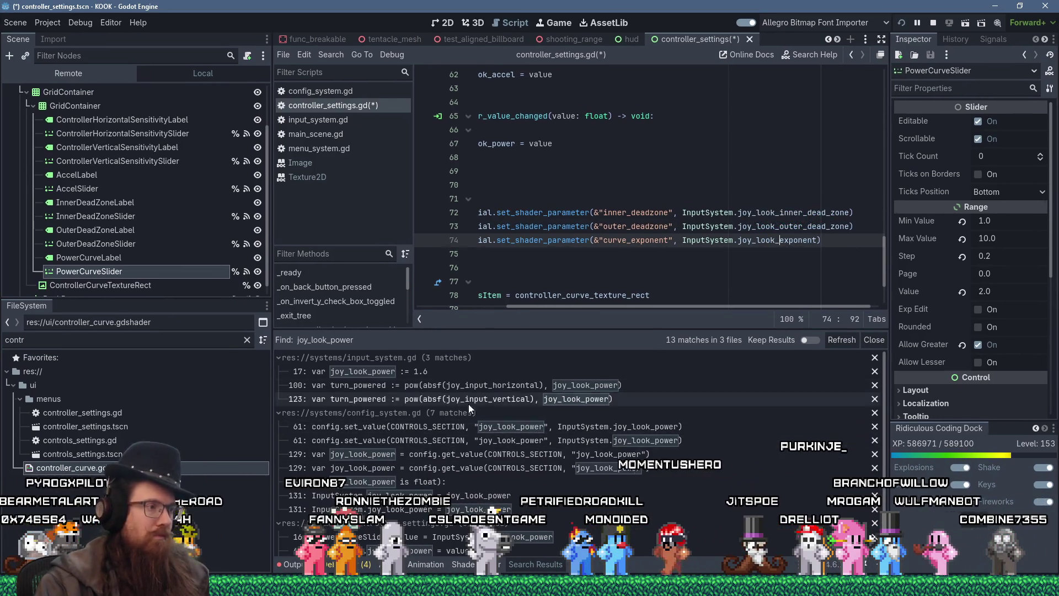
{"action": "left_click", "coordinate": [458, 375]}
{"action": "left_click", "coordinate": [536, 76]}
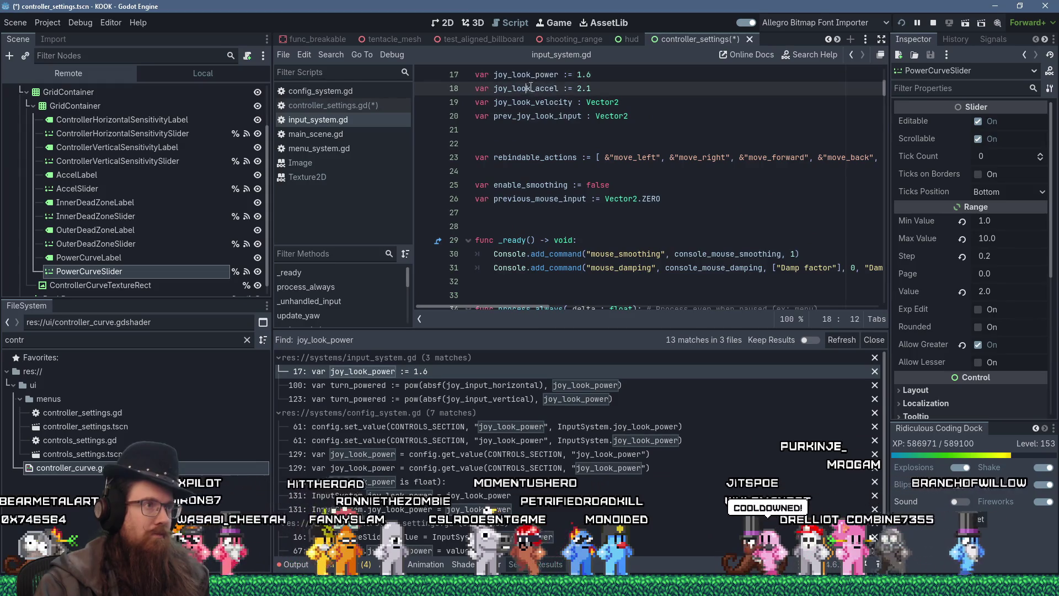
Step: Rename joy_look_power to joy_look_exponent on lines 17 and 100, then check the line 123 use
{"action": "type", "text": "exponent"}
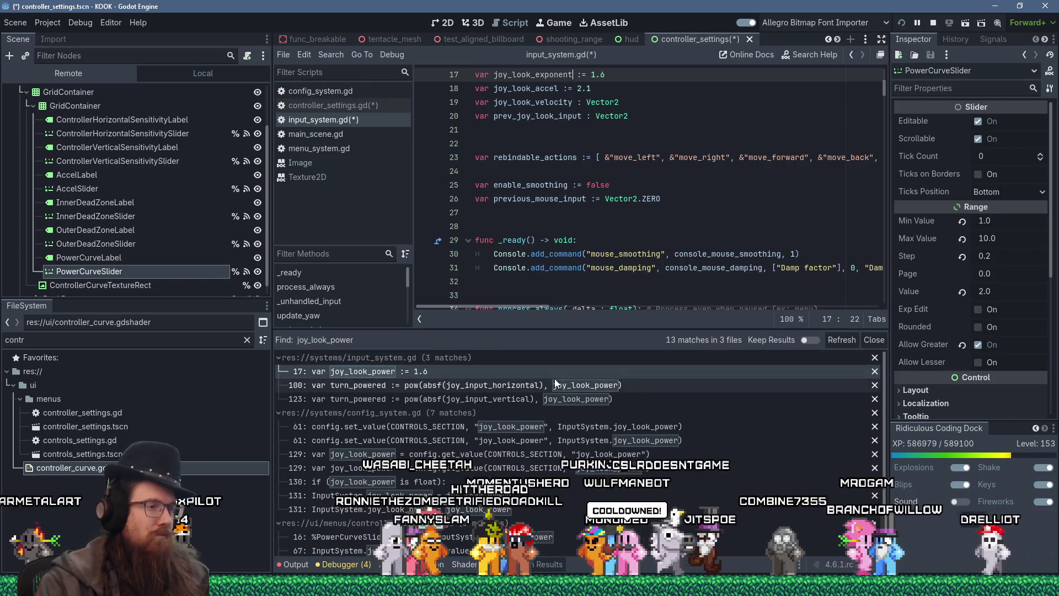
{"action": "left_click", "coordinate": [551, 382]}
{"action": "left_click", "coordinate": [776, 288]}
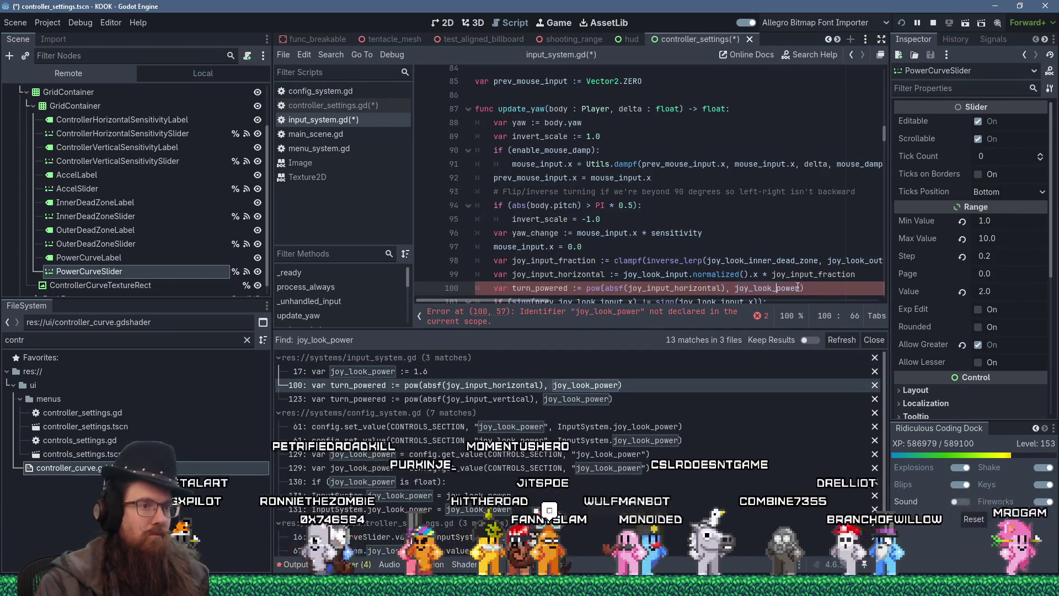
{"action": "type", "text": "exponent"}
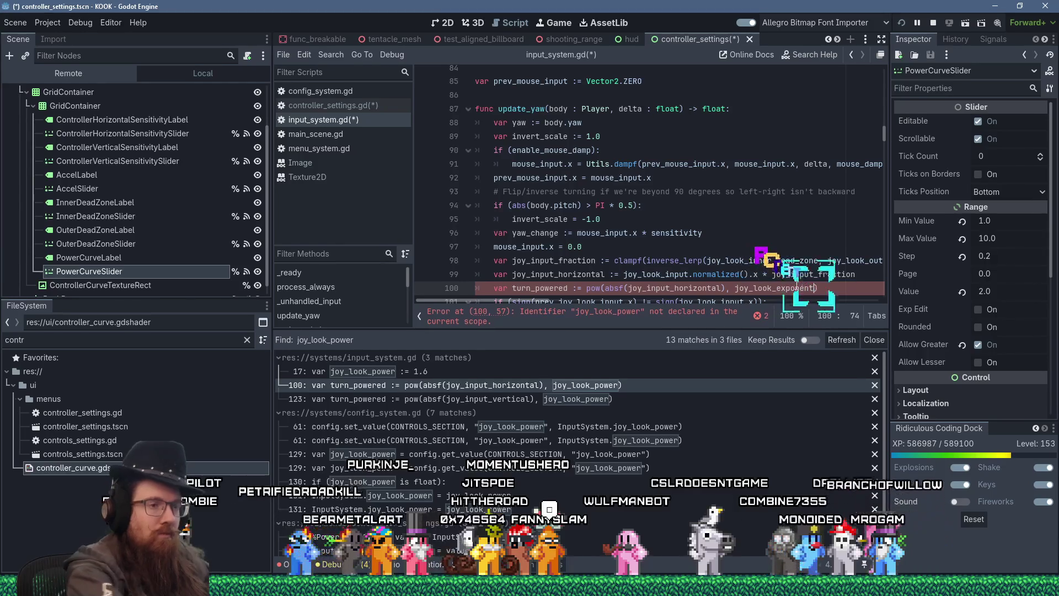
{"action": "left_click", "coordinate": [591, 399]}
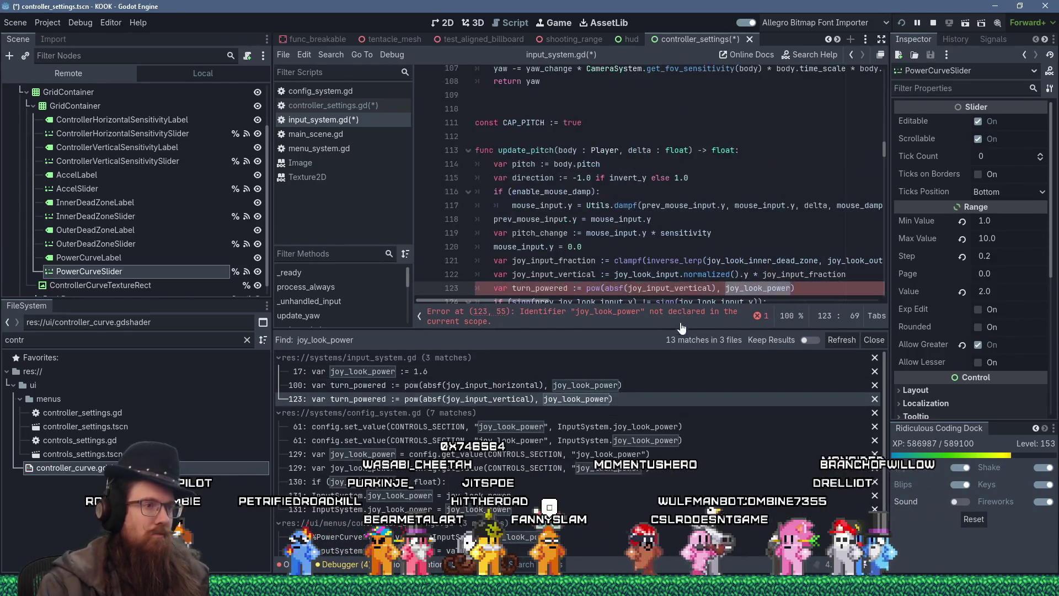
{"action": "left_click", "coordinate": [335, 55]}
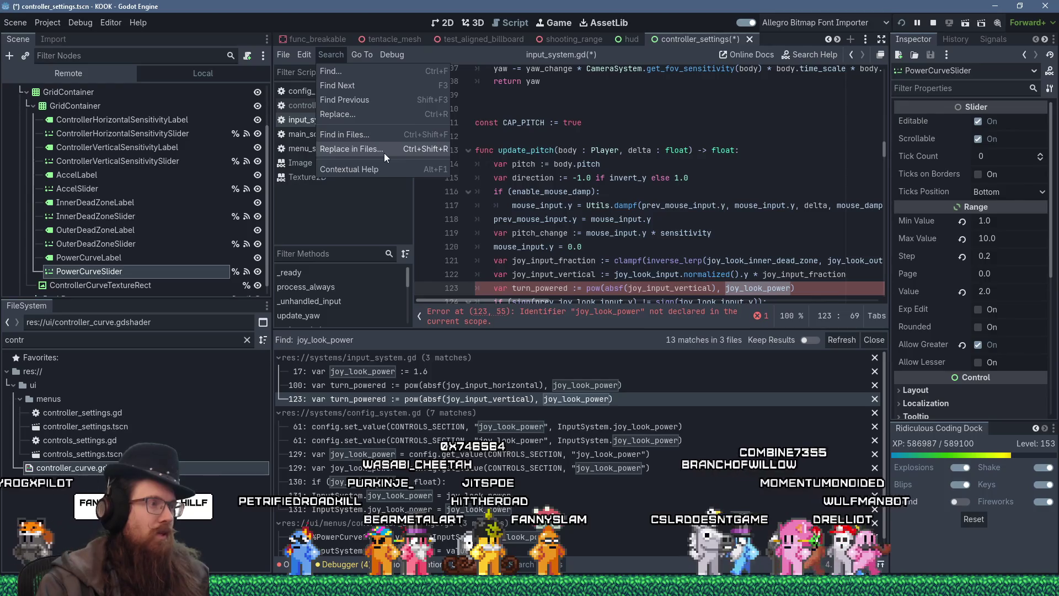
{"action": "left_click", "coordinate": [413, 154]}
{"action": "left_click", "coordinate": [658, 216]}
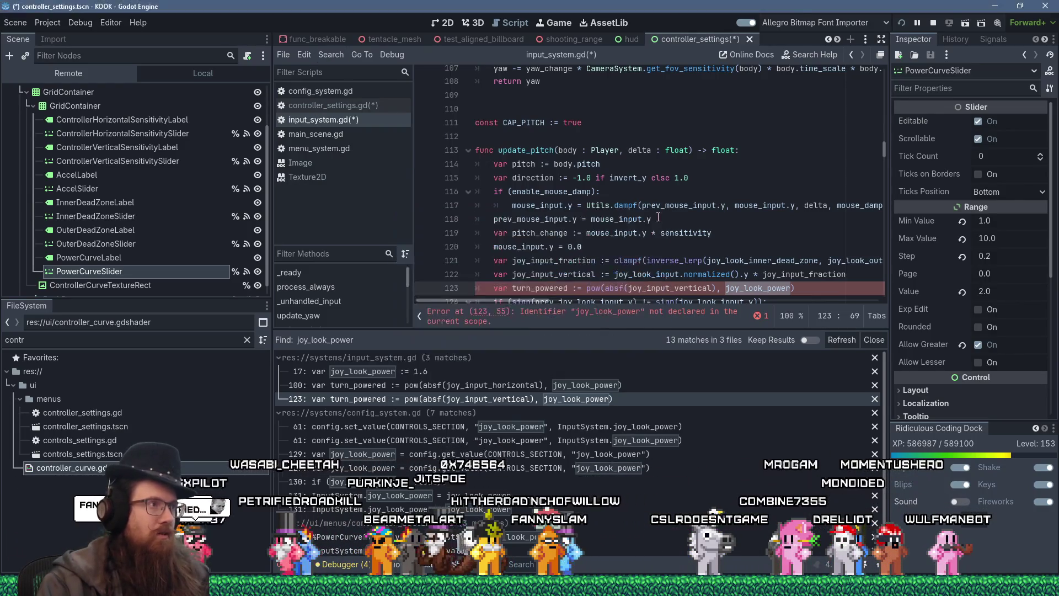
Step: Save all scripts and replace every joy_look_power with joy_look_exponent across the project
{"action": "key", "text": "ctrl+s"}
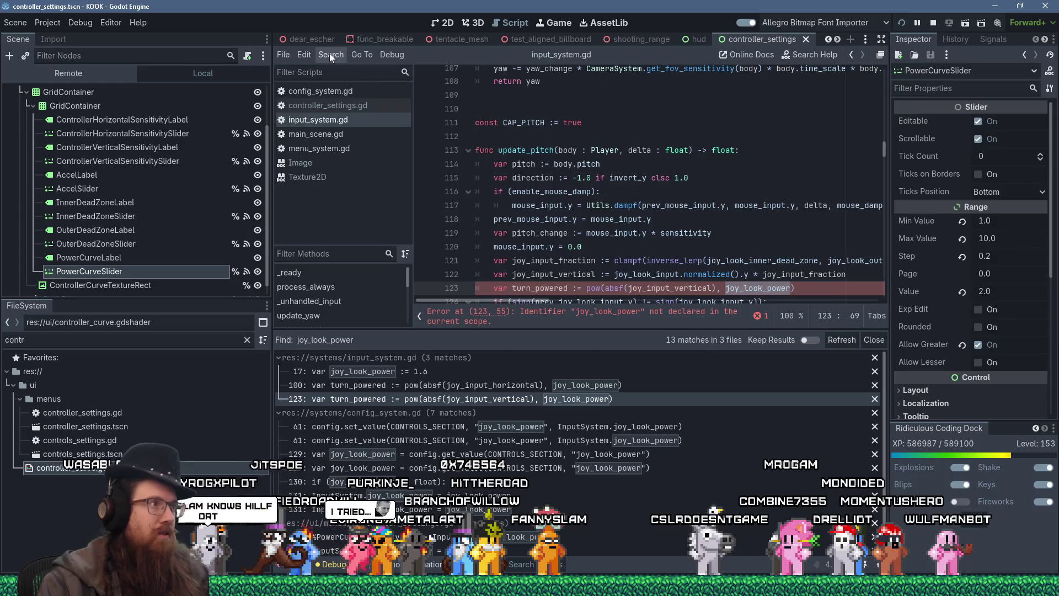
{"action": "left_click", "coordinate": [331, 54]}
{"action": "left_click", "coordinate": [379, 149]}
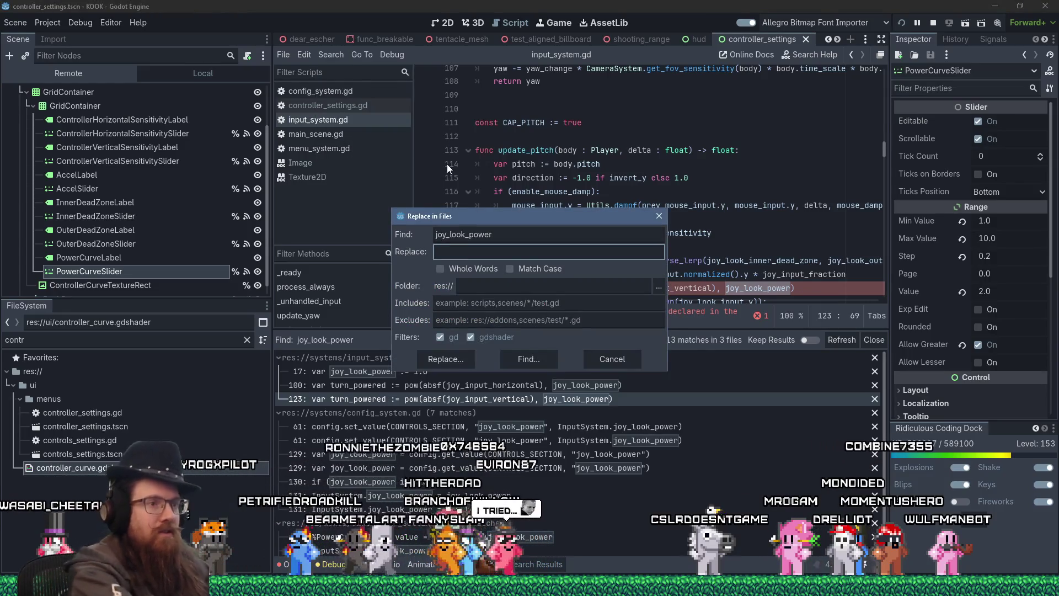
{"action": "type", "text": "joy_look_exponent"}
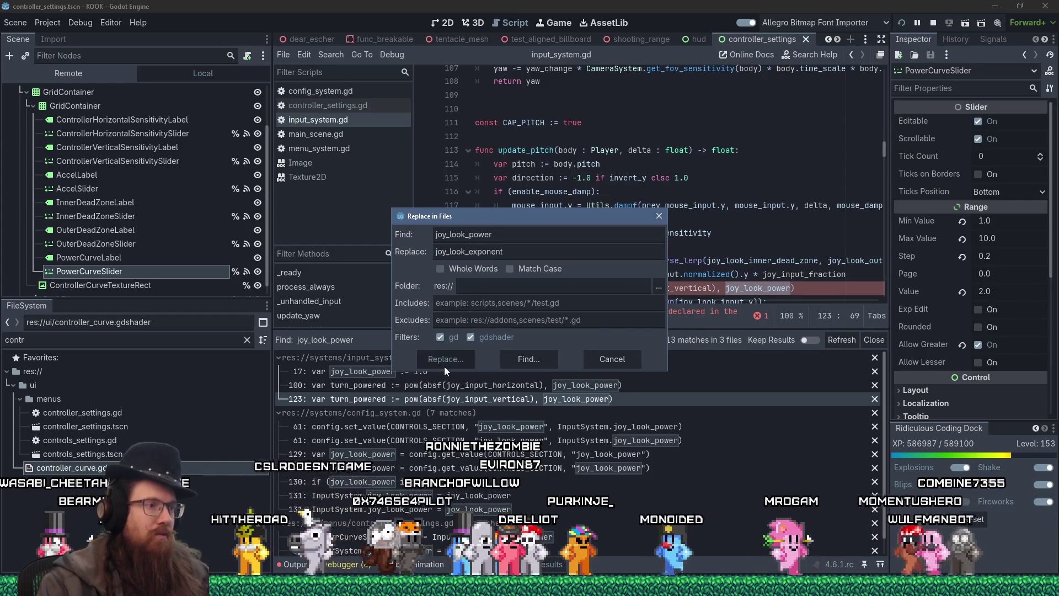
{"action": "left_click", "coordinate": [445, 364]}
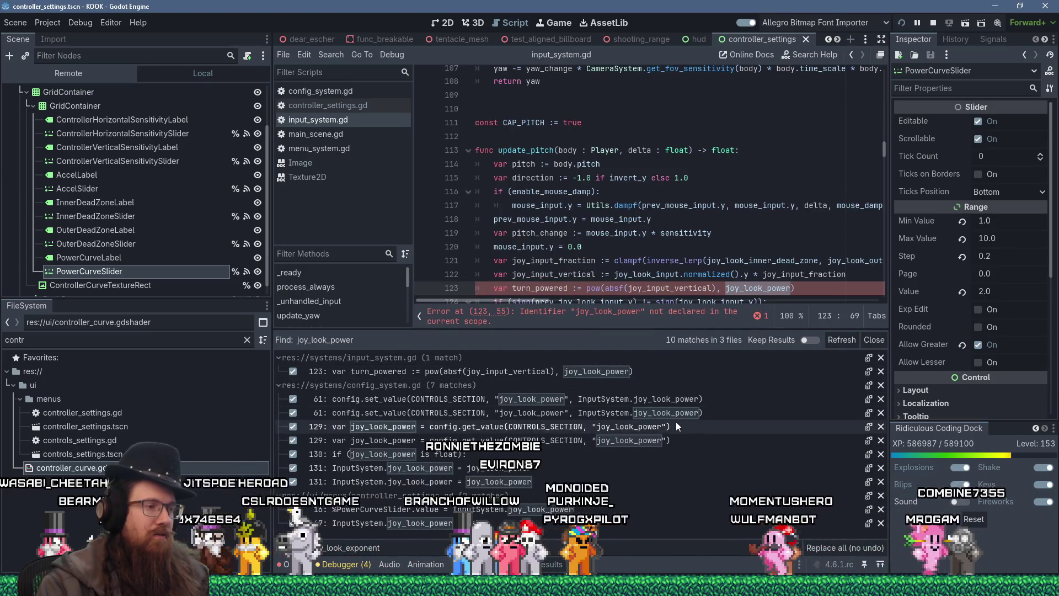
{"action": "left_click", "coordinate": [821, 550]}
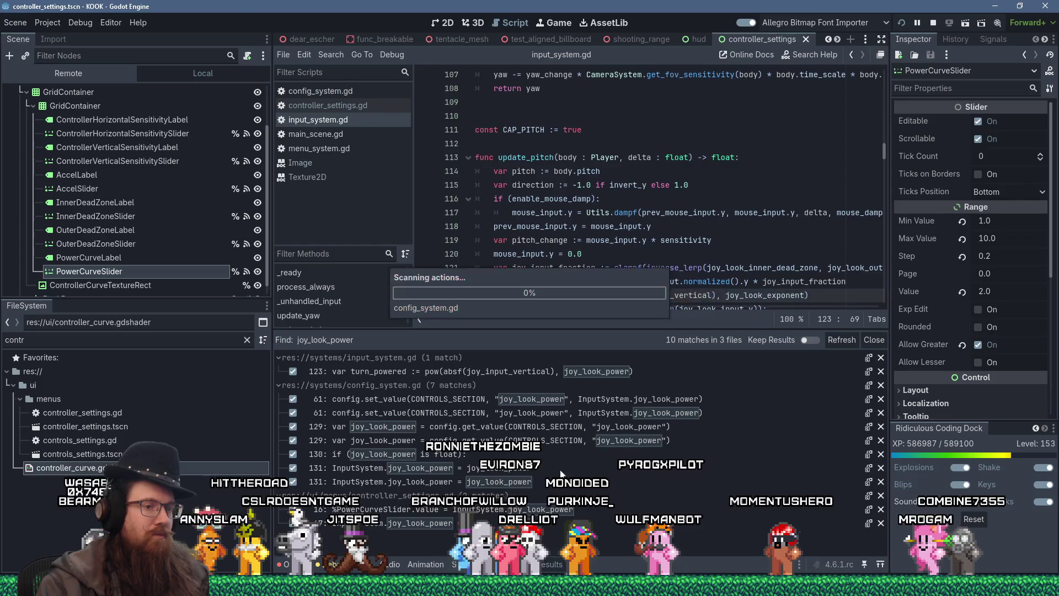
{"action": "scroll", "coordinate": [553, 196], "scroll_direction": "down", "scroll_amount": 5}
{"action": "left_click", "coordinate": [558, 185]}
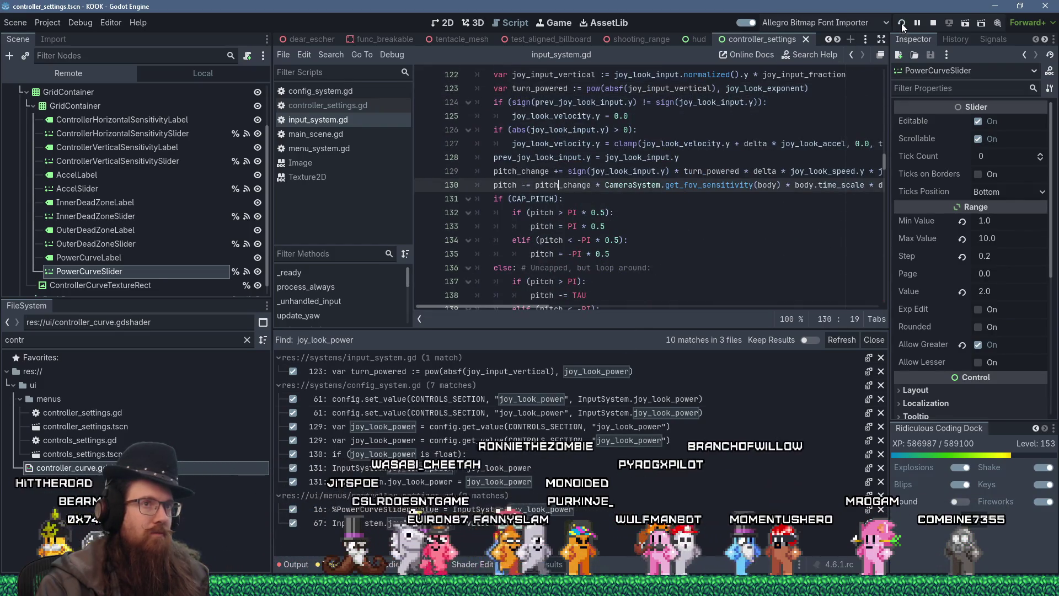
{"action": "left_click", "coordinate": [901, 23]}
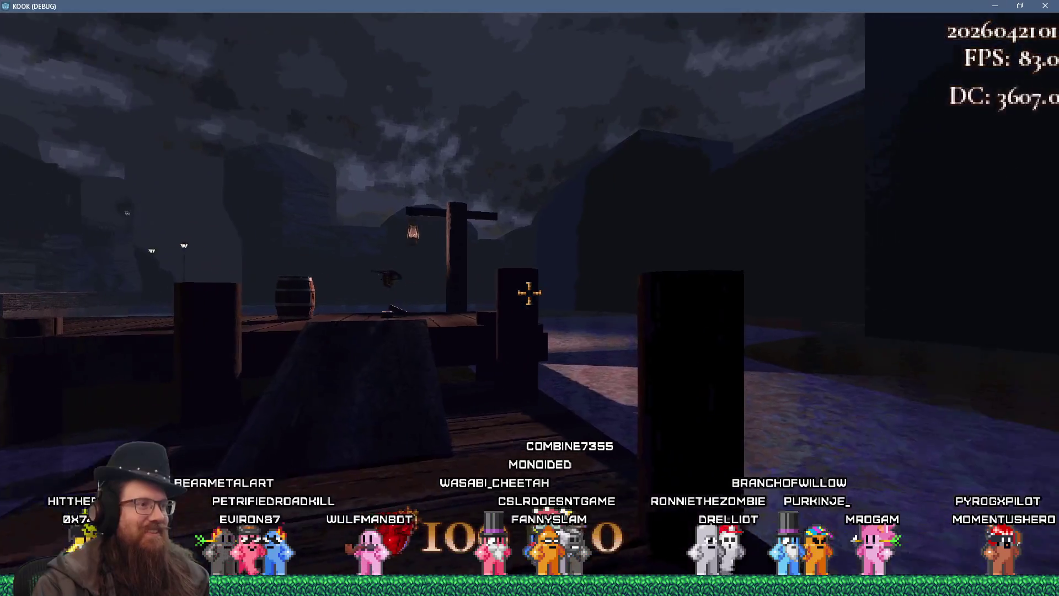
{"action": "key", "text": "Escape"}
{"action": "left_click", "coordinate": [426, 312]}
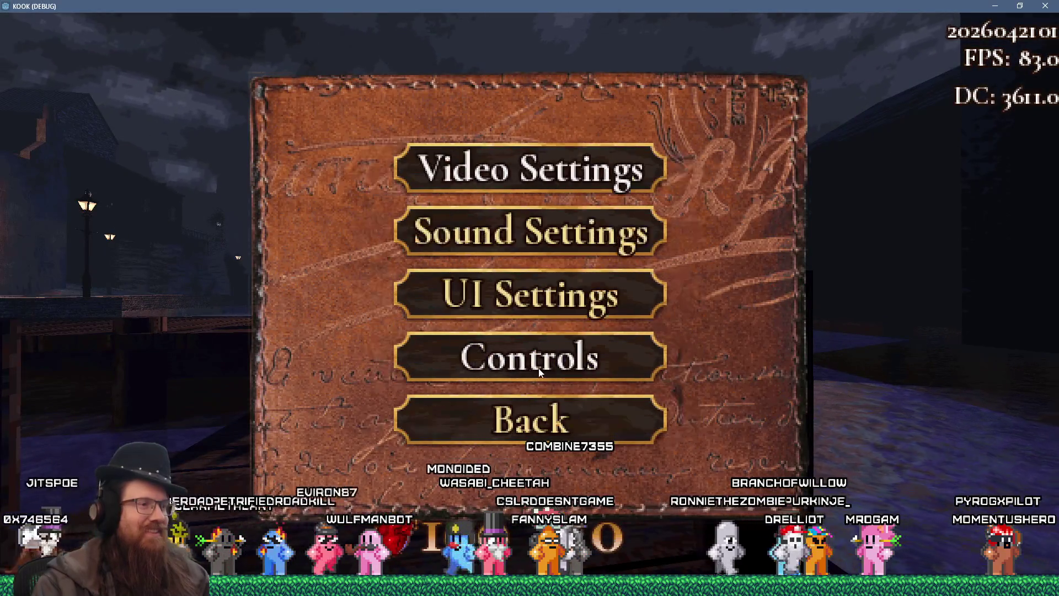
{"action": "left_click", "coordinate": [540, 363]}
{"action": "left_click", "coordinate": [537, 402]}
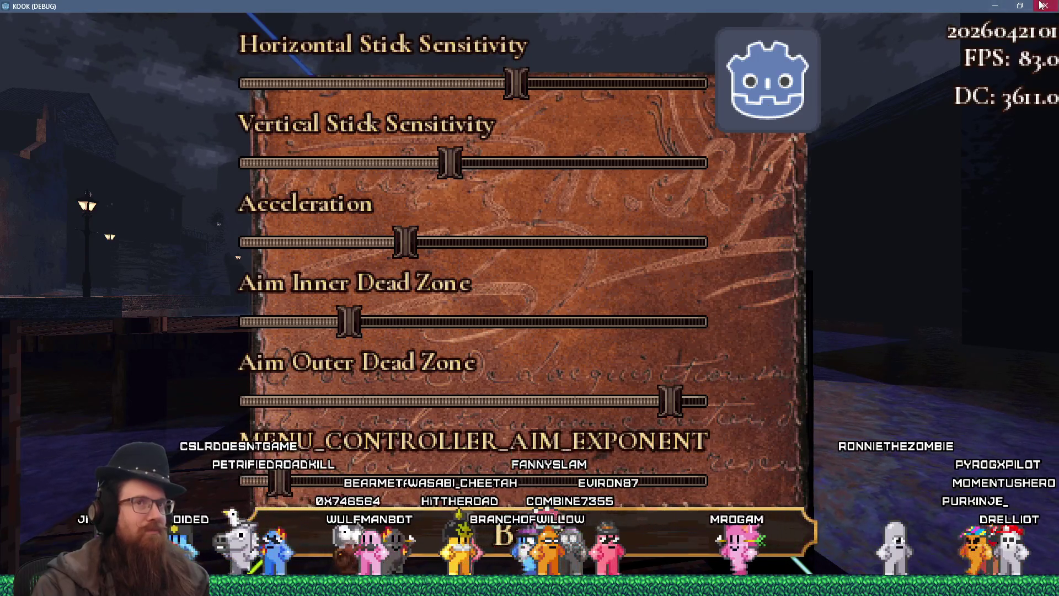
{"action": "key", "text": "alt+Tab"}
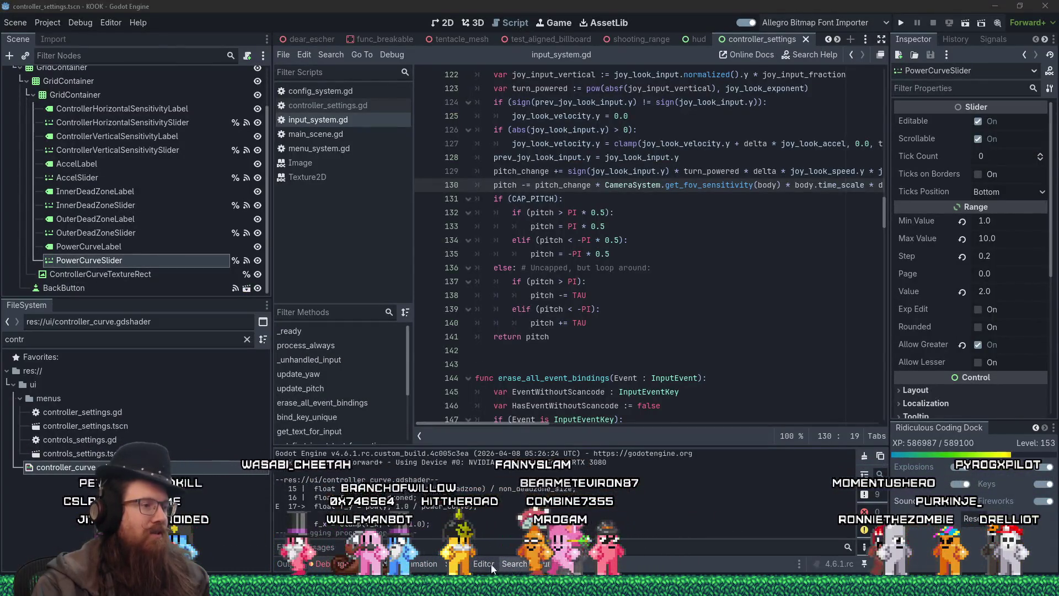
Step: Rename power_curve to curve_exponent in controller_curve.gdshader and save the shader
{"action": "left_click", "coordinate": [483, 563]}
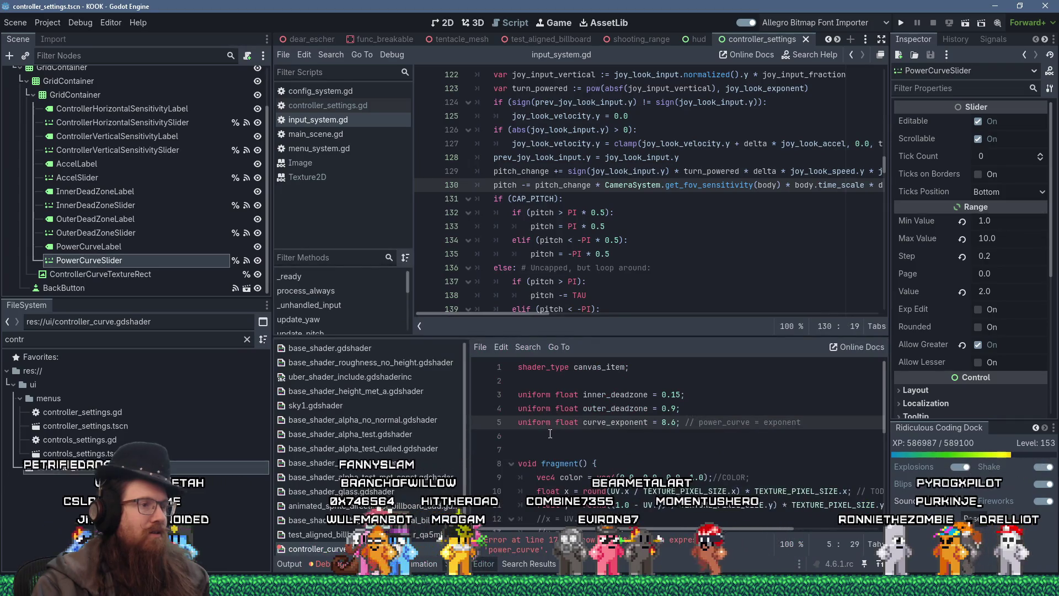
{"action": "scroll", "coordinate": [699, 439], "scroll_direction": "down", "scroll_amount": 4}
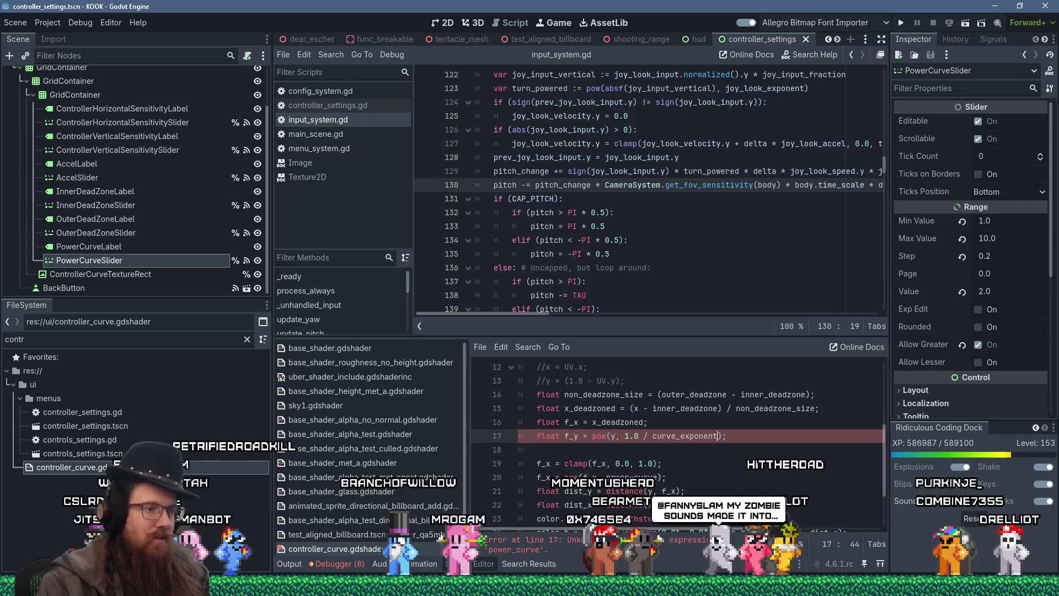
{"action": "left_click", "coordinate": [630, 477]}
{"action": "double_click", "coordinate": [629, 477]}
{"action": "type", "text": "curve_exponent"}
{"action": "scroll", "coordinate": [693, 434], "scroll_direction": "down", "scroll_amount": 1}
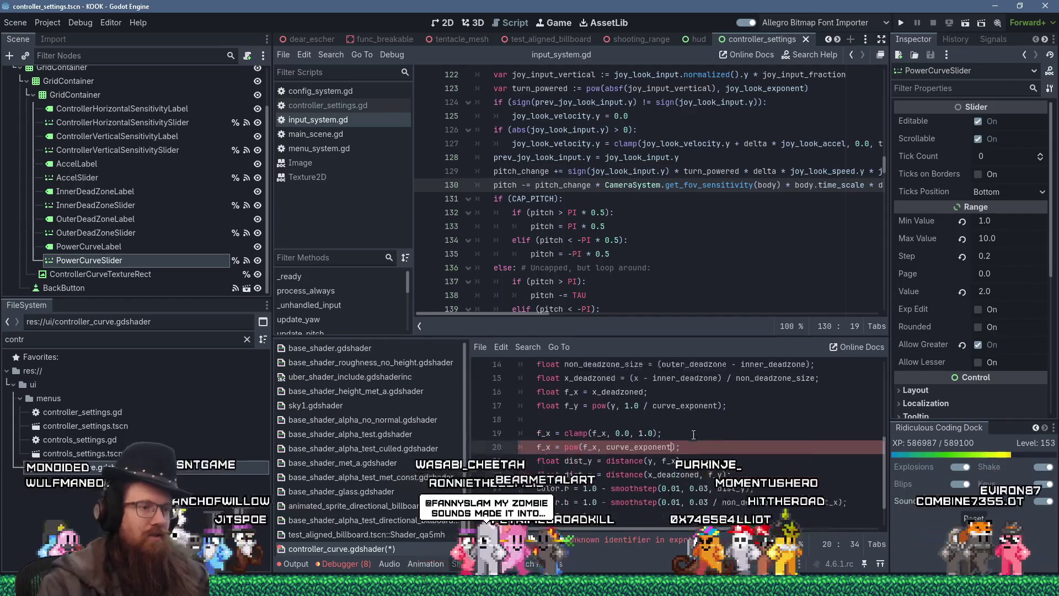
{"action": "scroll", "coordinate": [693, 434], "scroll_direction": "down", "scroll_amount": 1}
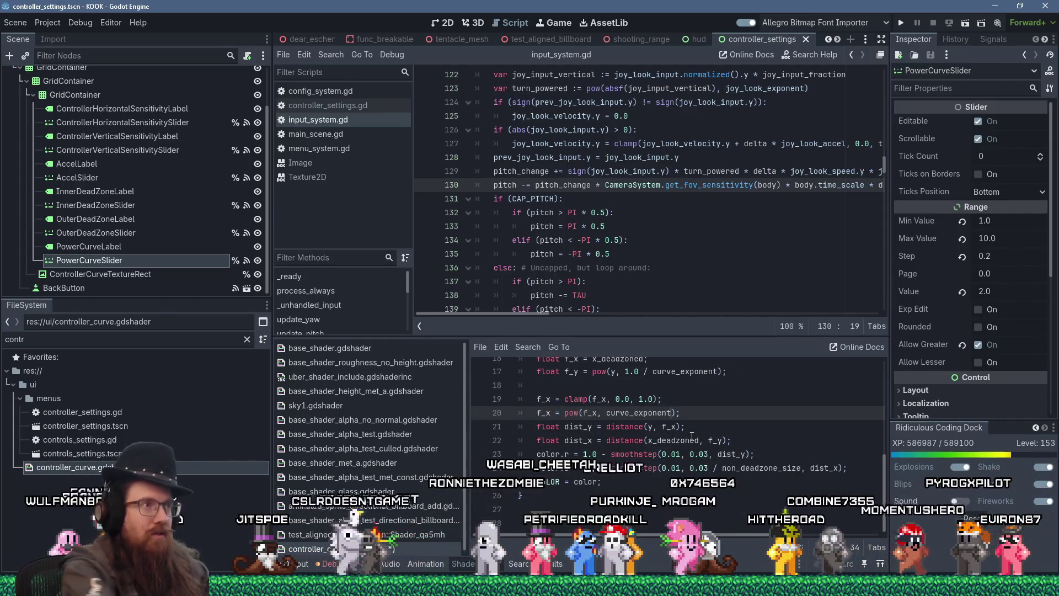
{"action": "key", "text": "ctrl+s"}
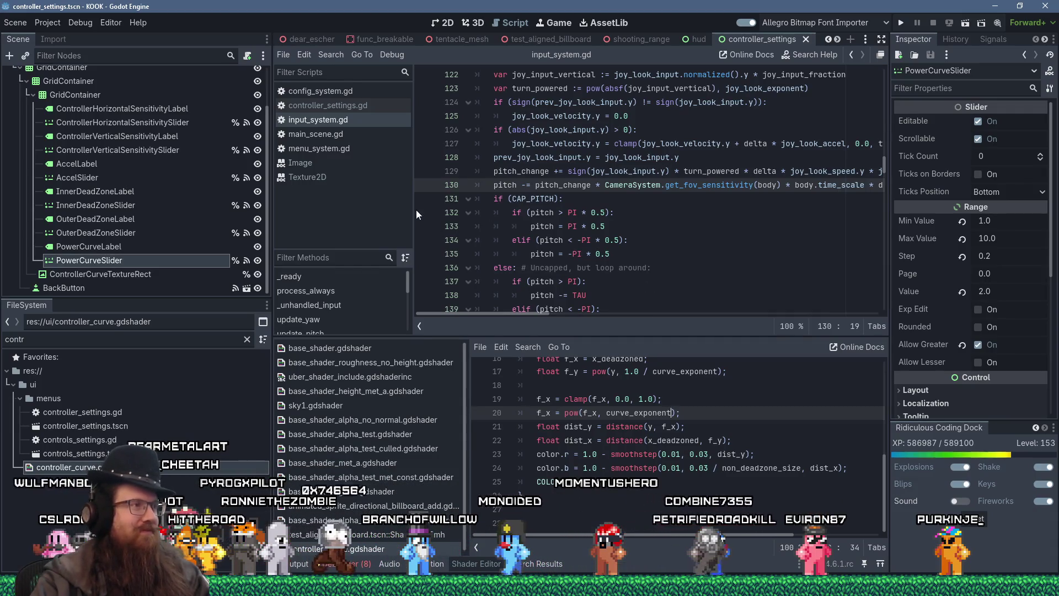
{"action": "left_click", "coordinate": [447, 25]}
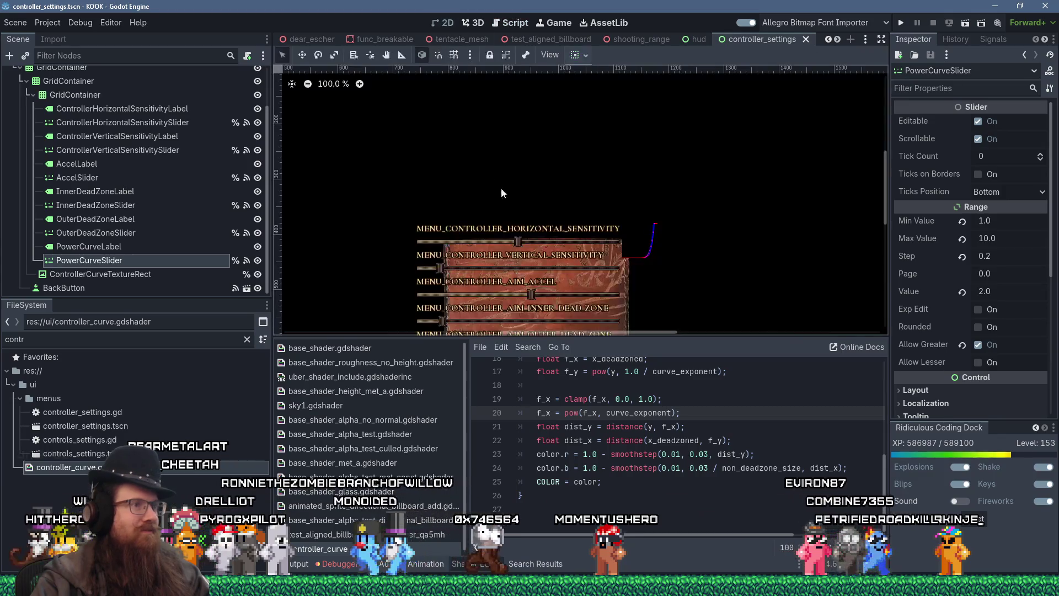
Step: Add a uniform vec3 curve_color line after the curve_exponent uniform
{"action": "scroll", "coordinate": [681, 241], "scroll_direction": "up", "scroll_amount": 5}
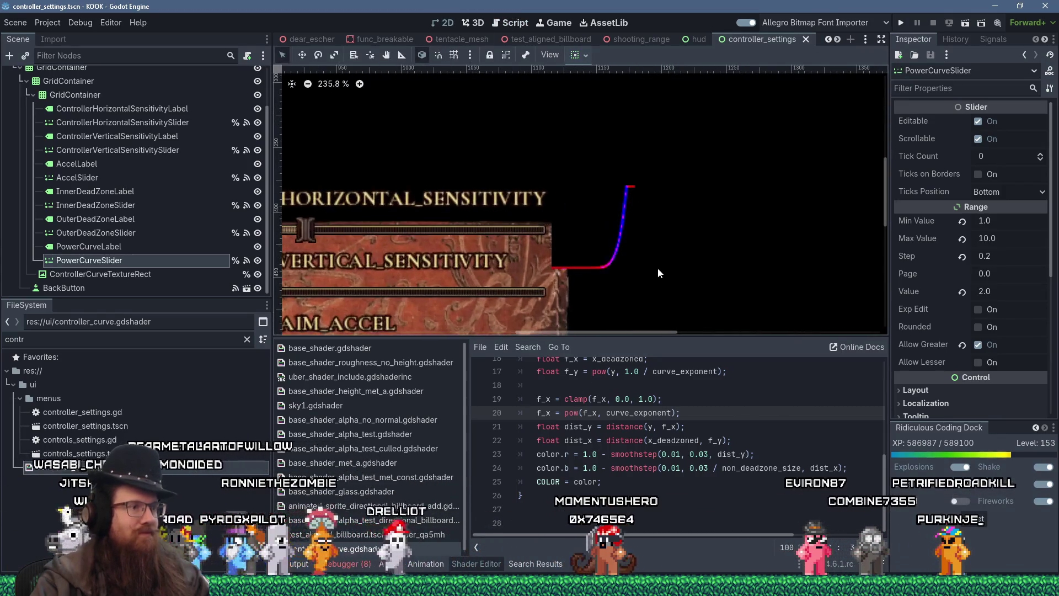
{"action": "scroll", "coordinate": [643, 481], "scroll_direction": "up", "scroll_amount": 5}
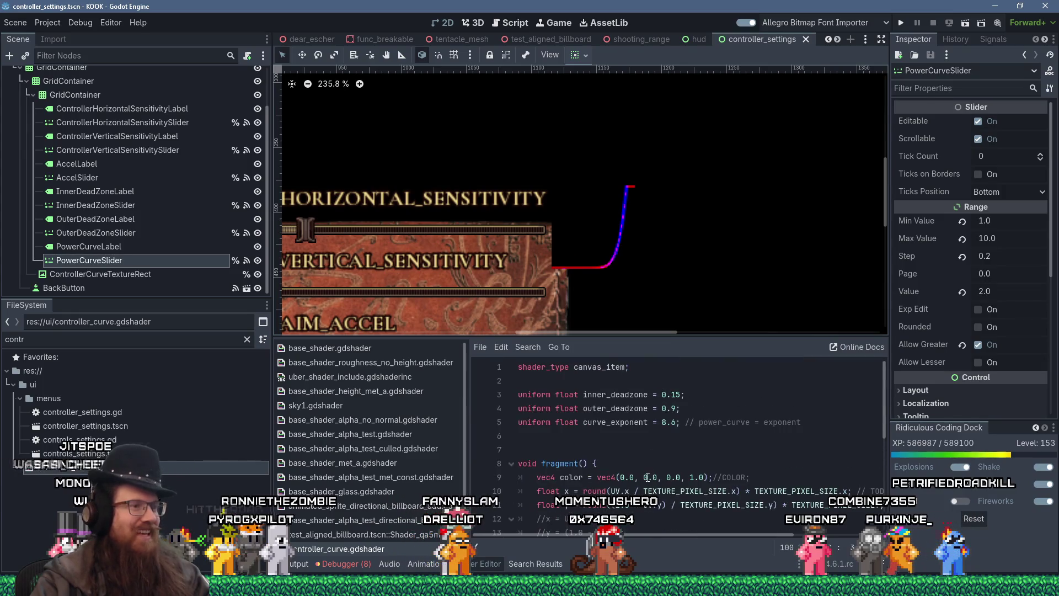
{"action": "left_click", "coordinate": [810, 422]}
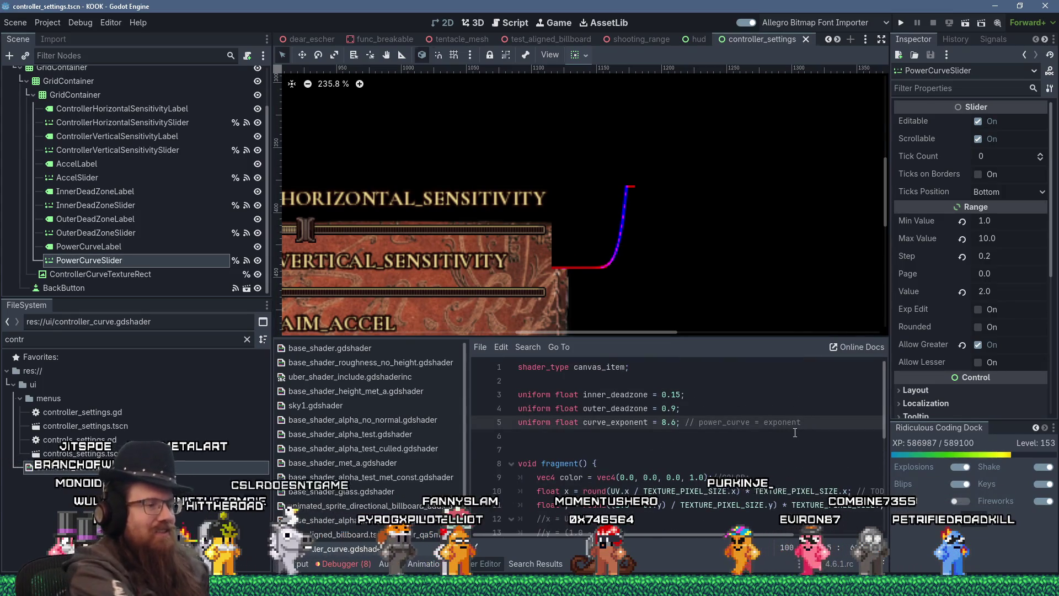
{"action": "key", "text": "Return"}
{"action": "type", "text": "iform vec3"}
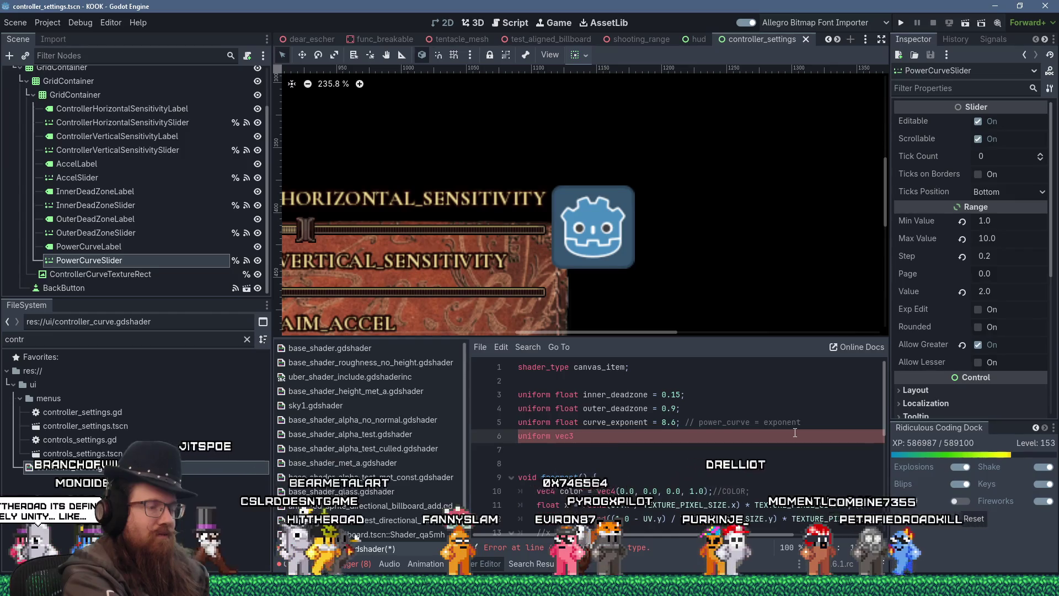
{"action": "type", "text": "cur"}
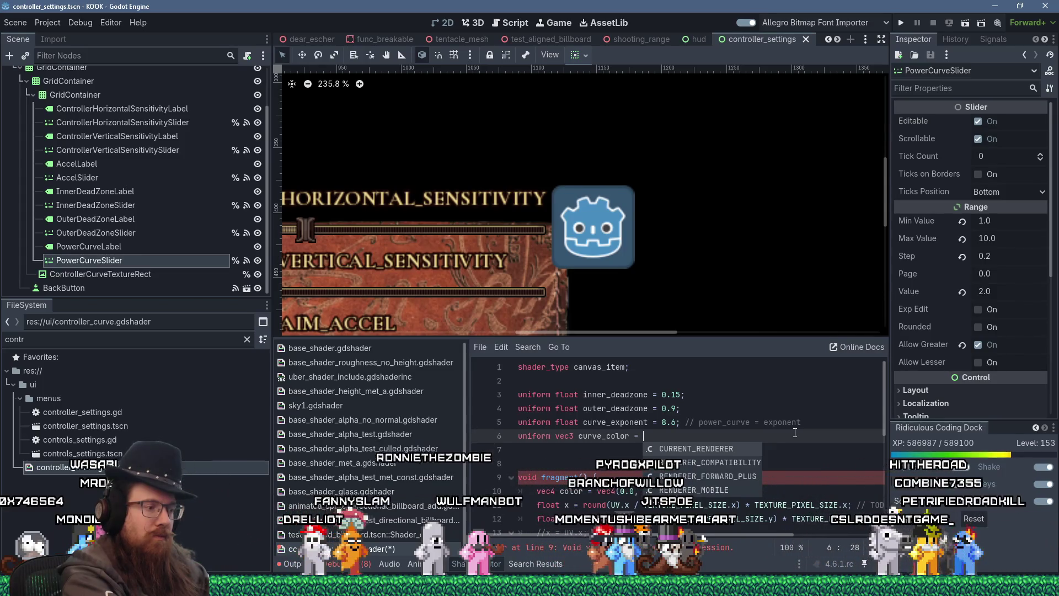
{"action": "type", "text": "vec3"}
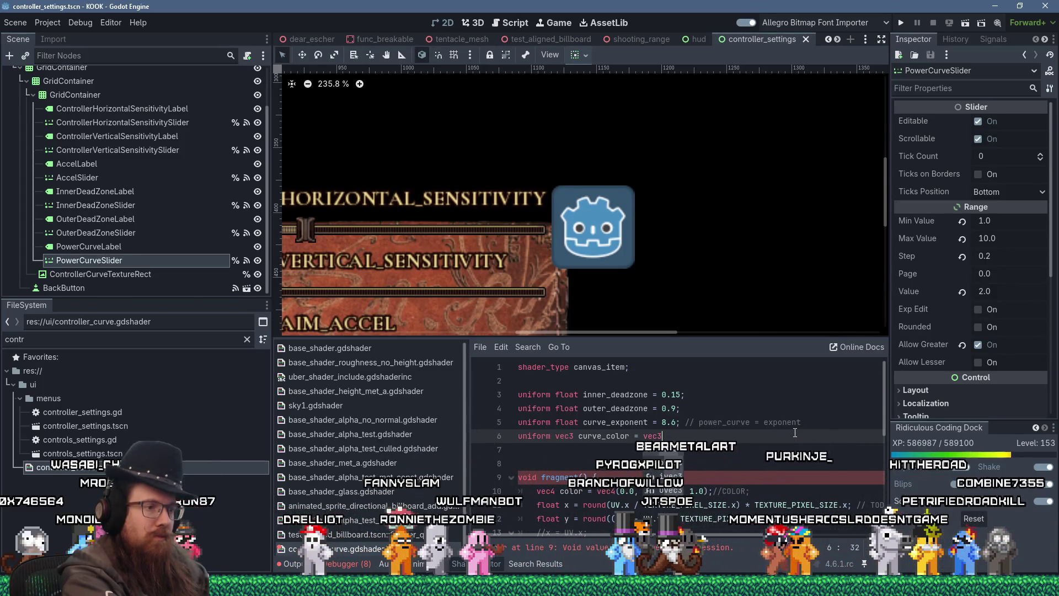
{"action": "key", "text": "BackSpace"}
Step: Give curve_color the default value vec3(1.0, 0.8, 0.2)
{"action": "type", "text": "("}
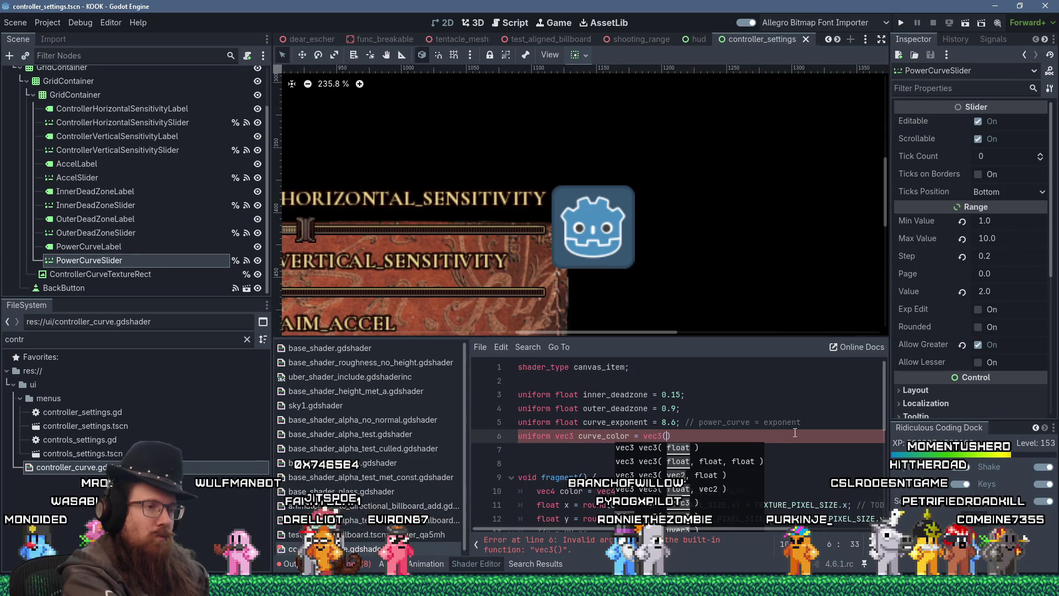
{"action": "key", "text": "Escape"}
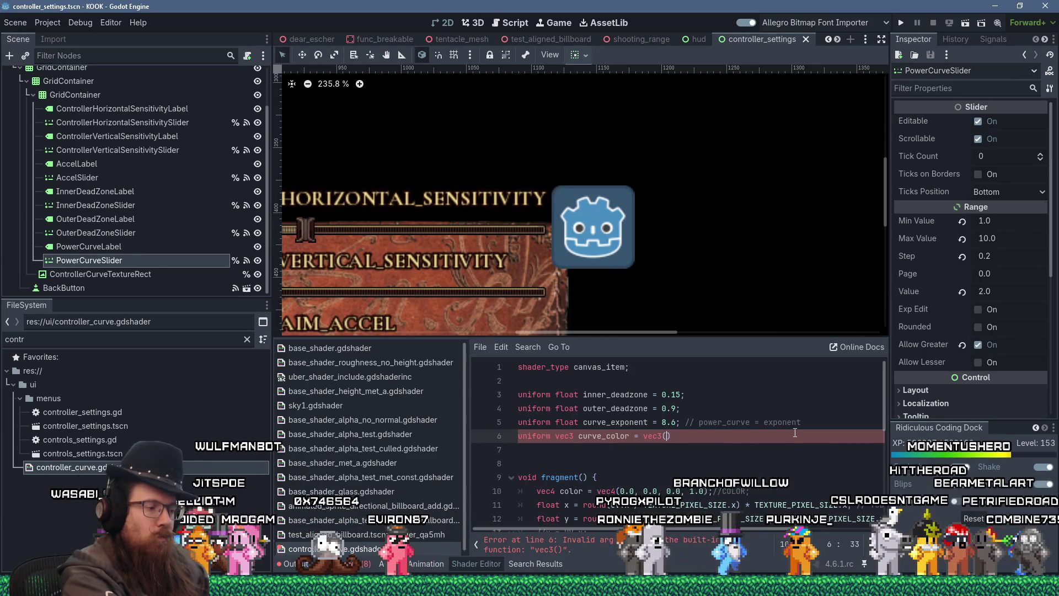
{"action": "type", "text": "."}
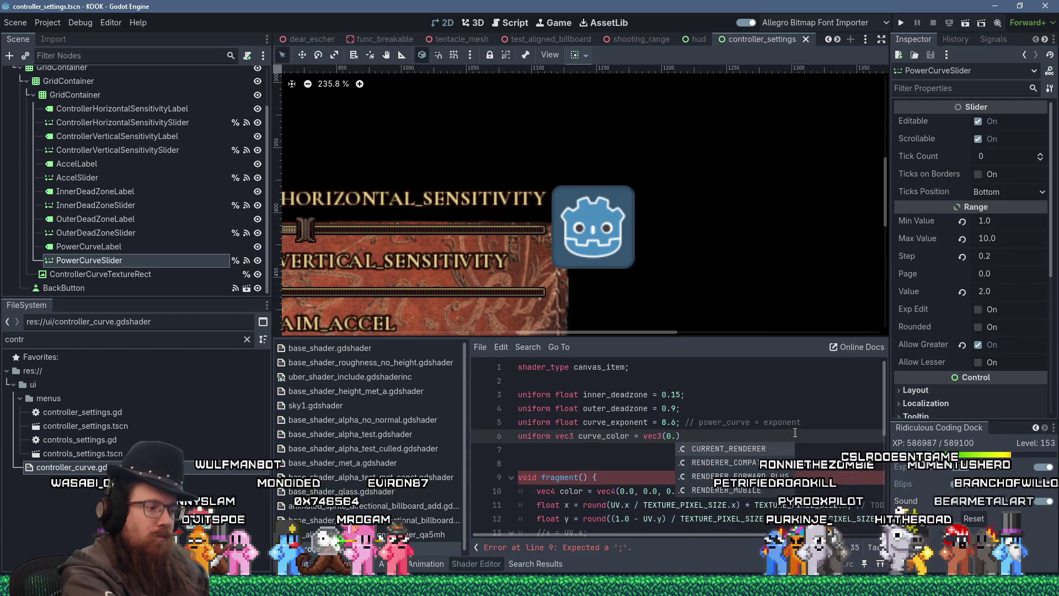
{"action": "key", "text": "BackSpace"}
{"action": "key", "text": "BackSpace"}
{"action": "type", "text": "1"}
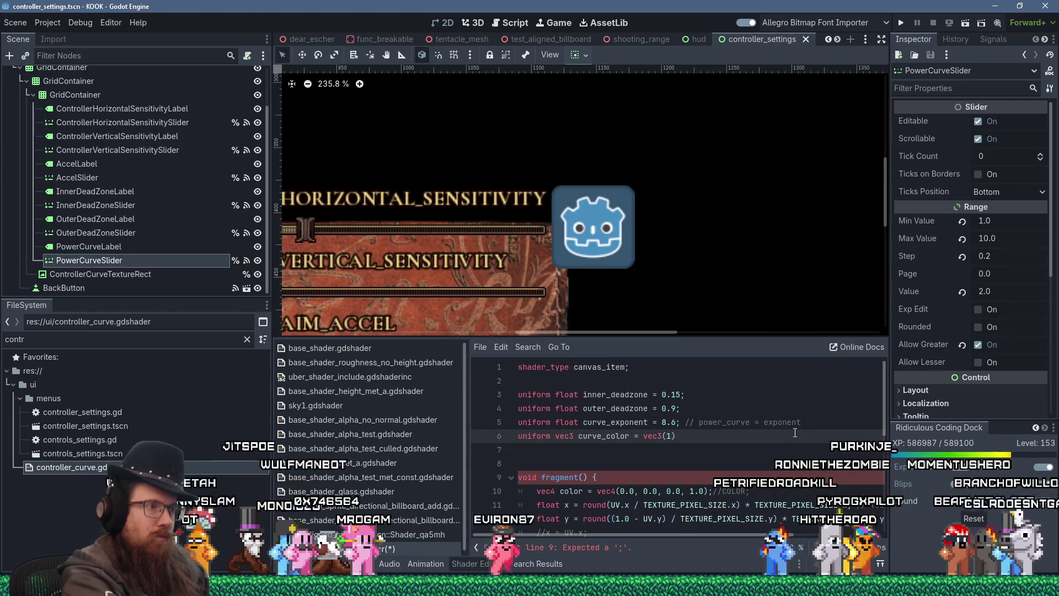
{"action": "type", "text": ".0, 0.8"}
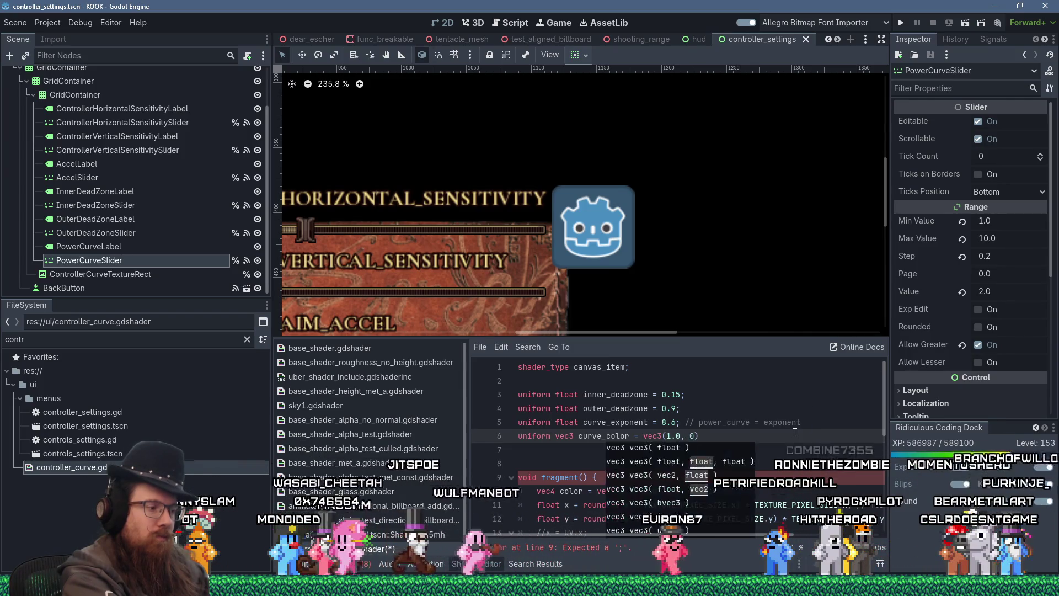
{"action": "type", "text": ","}
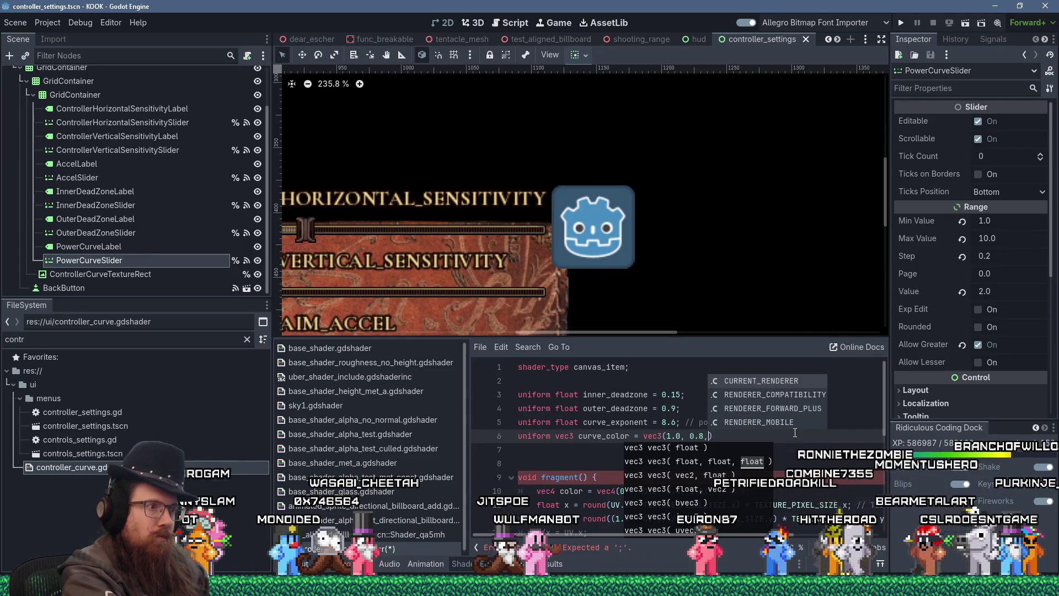
{"action": "type", "text": " 0.1"}
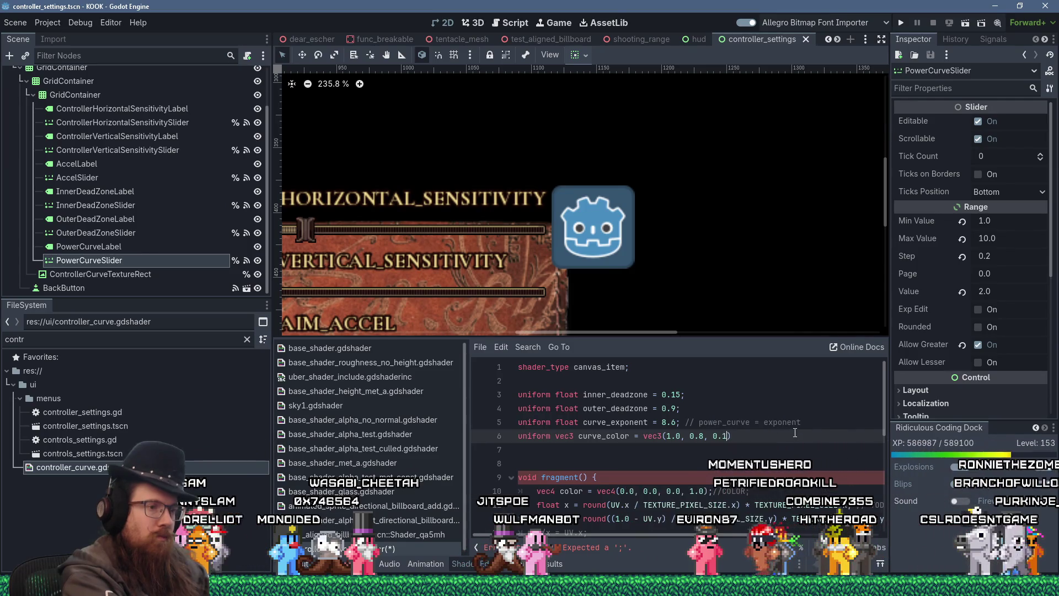
{"action": "key", "text": "BackSpace"}
{"action": "type", "text": "2)"}
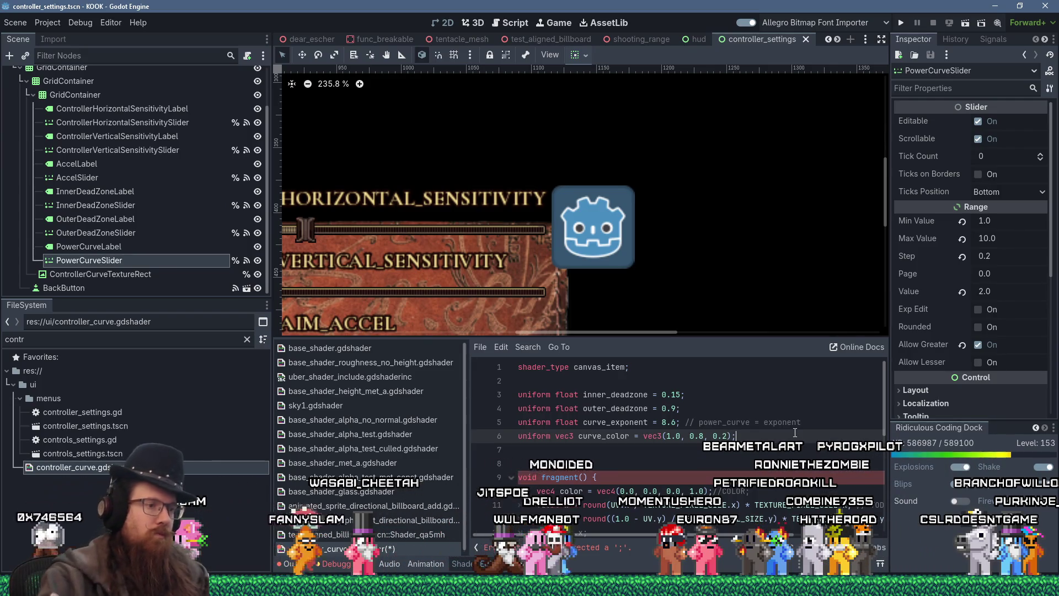
{"action": "type", "text": ";"}
{"action": "scroll", "coordinate": [679, 407], "scroll_direction": "down", "scroll_amount": 5}
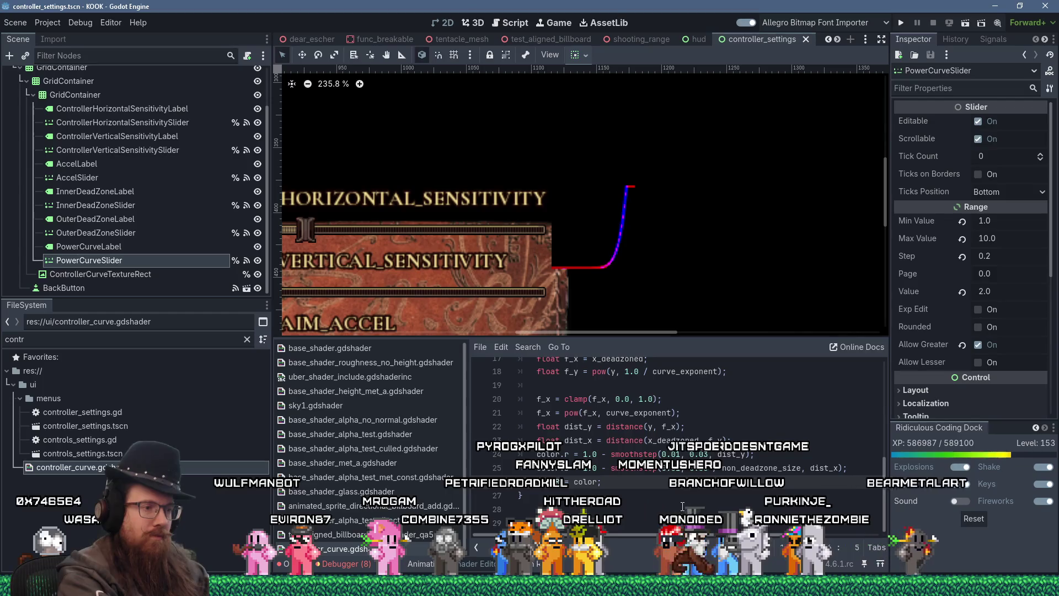
Step: Append color = curve_color * max(color.r, color.b); to fragment(), removing the stray Vec4
{"action": "key", "text": "Return"}
{"action": "type", "text": "Color "}
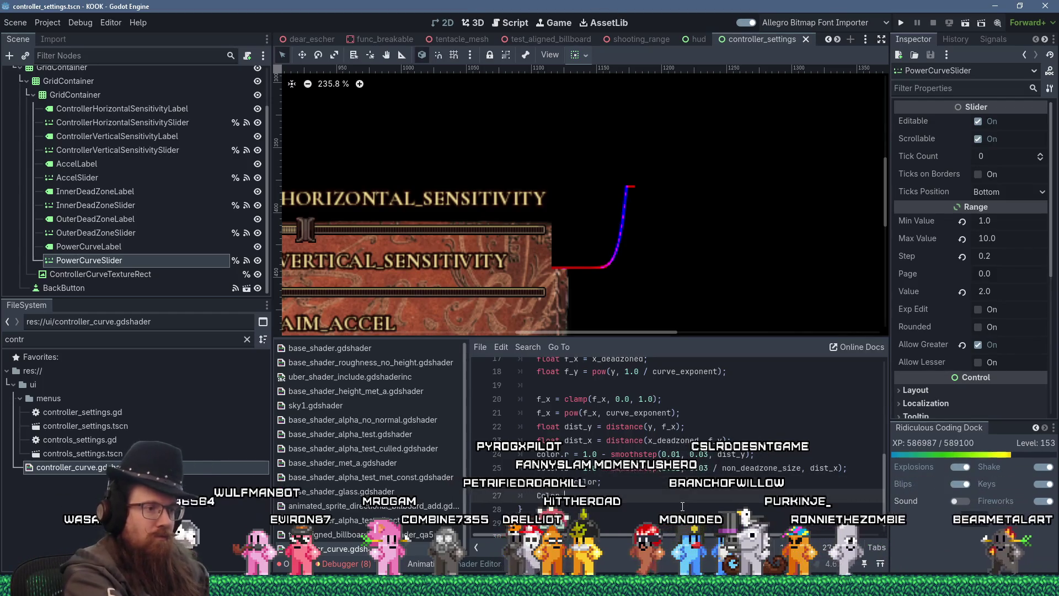
{"action": "type", "text": "="}
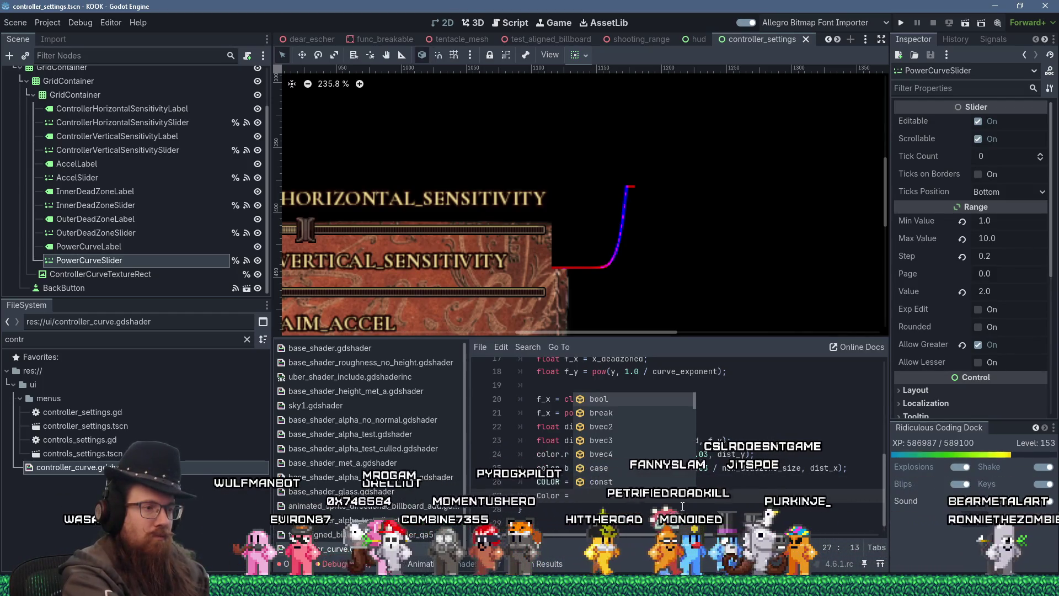
{"action": "key", "text": "Home"}
{"action": "key", "text": "Delete"}
{"action": "type", "text": "c"}
{"action": "key", "text": "End"}
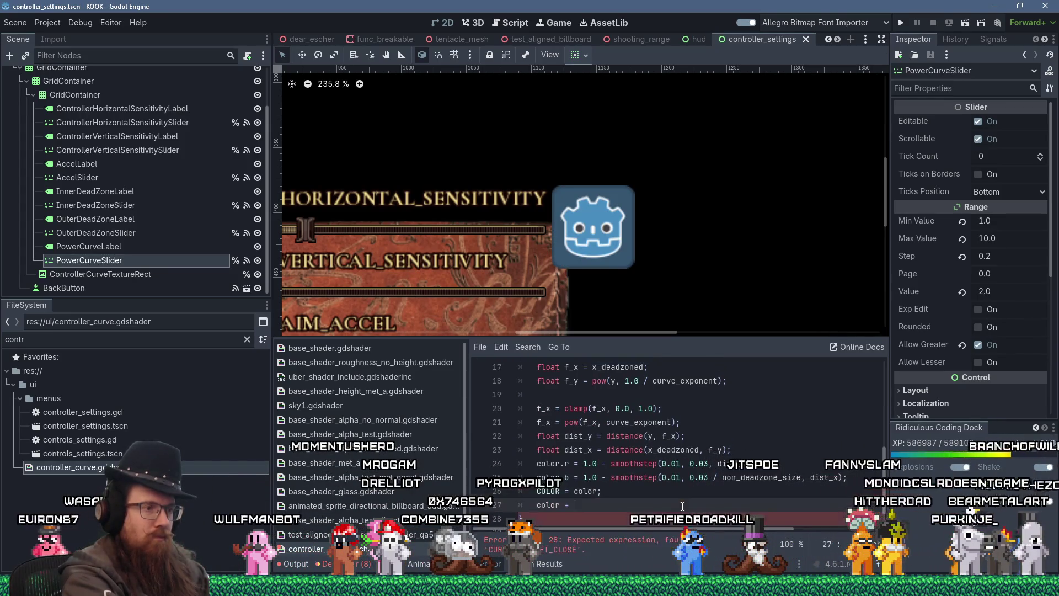
{"action": "type", "text": "max"}
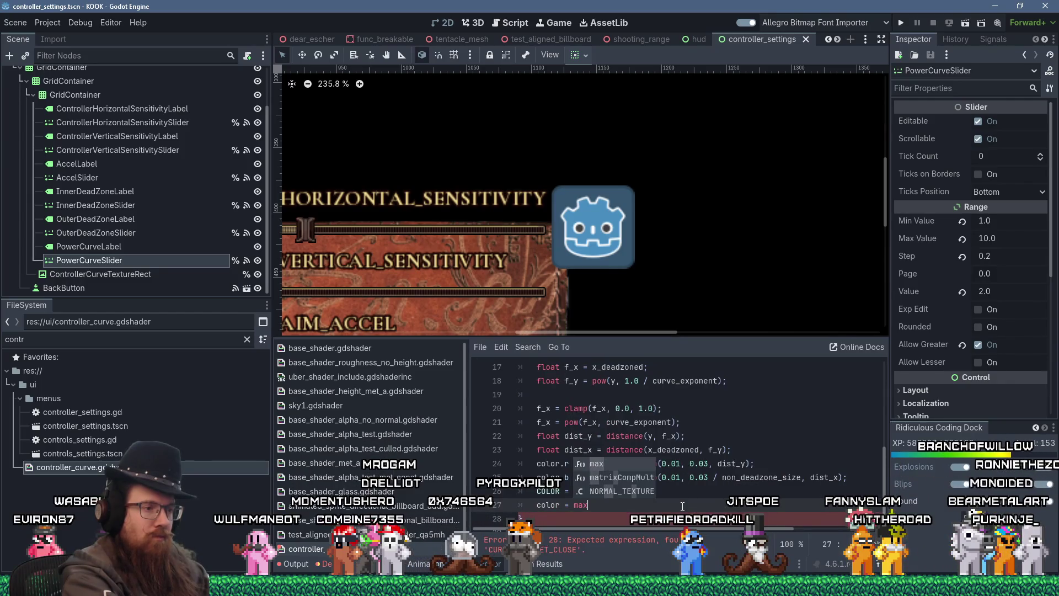
{"action": "type", "text": "("}
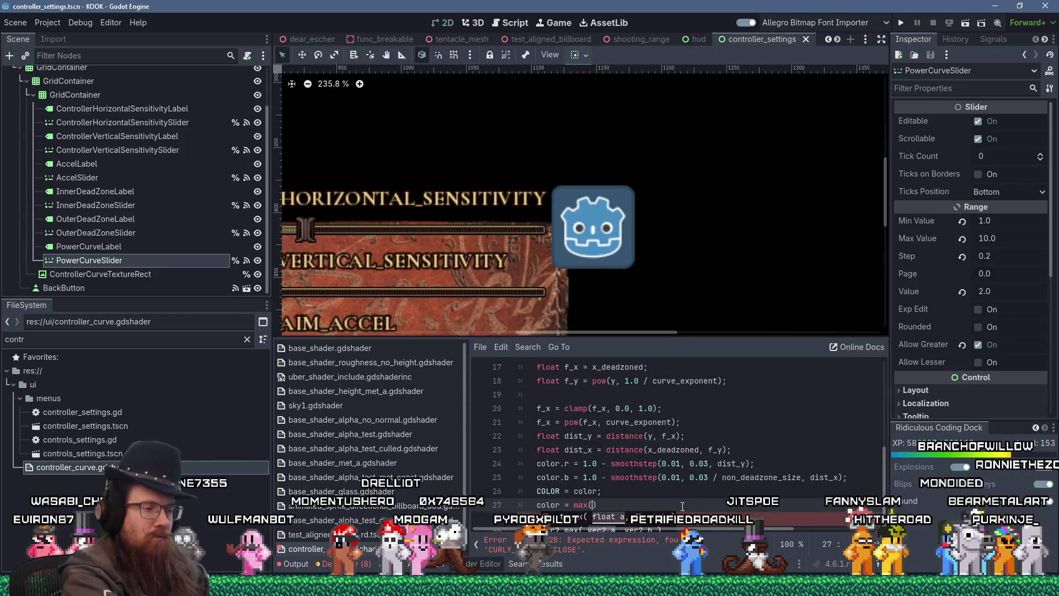
{"action": "type", "text": "color."}
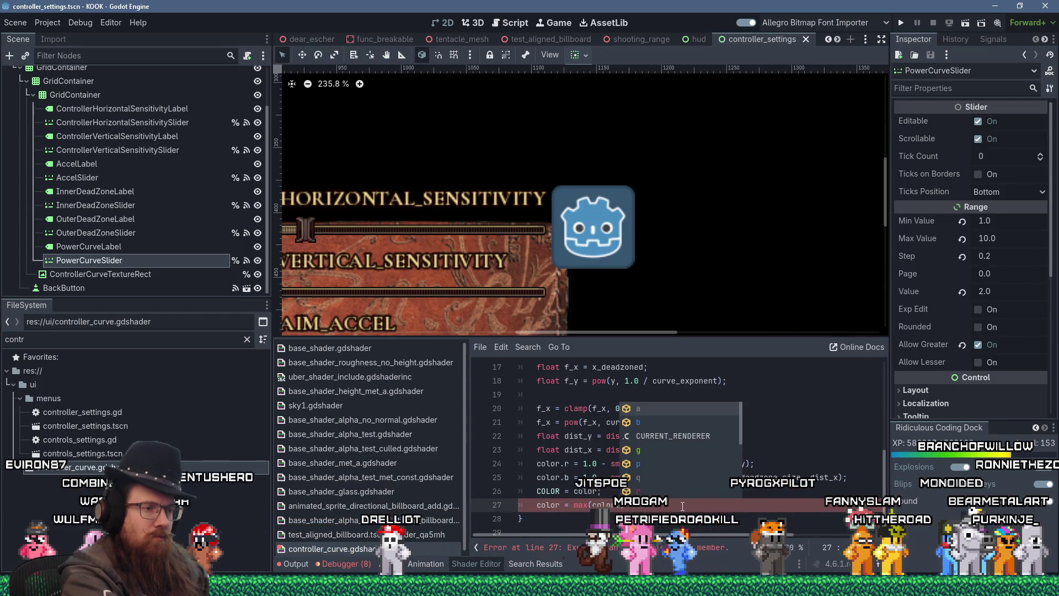
{"action": "type", "text": "r, color."}
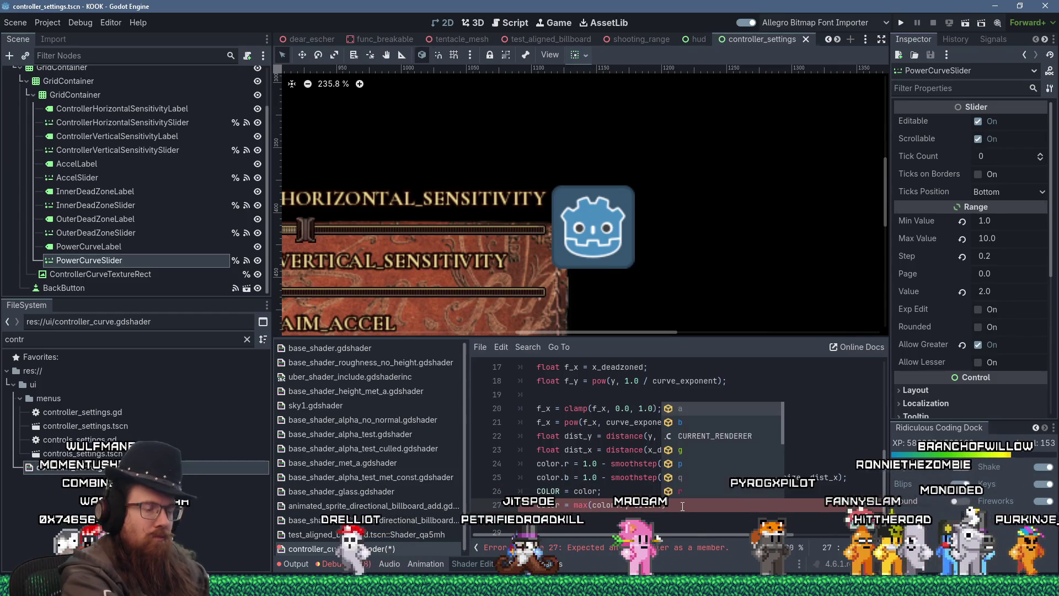
{"action": "type", "text": "b);"}
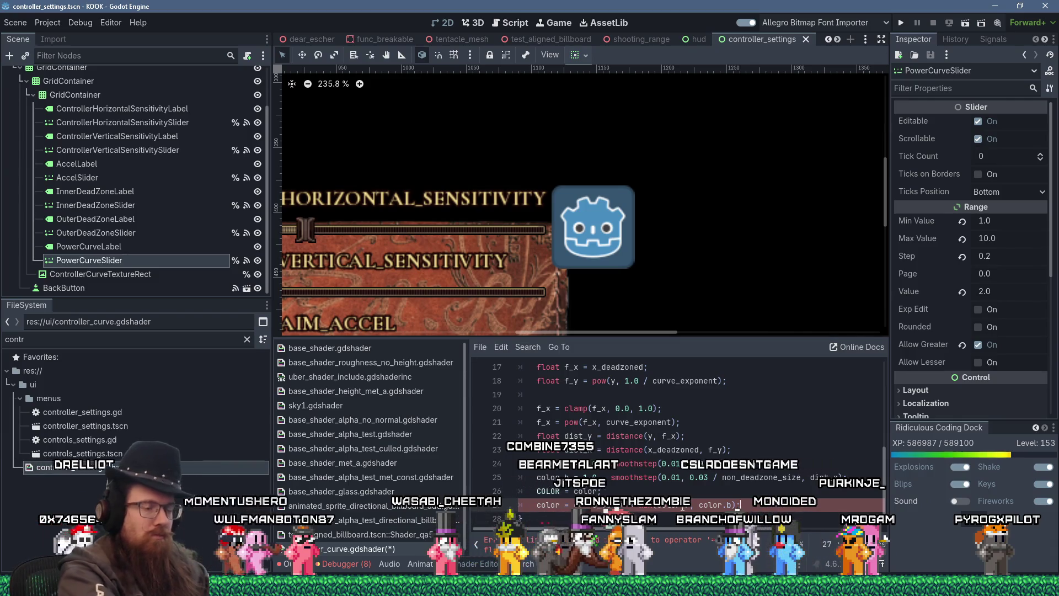
{"action": "scroll", "coordinate": [683, 504], "scroll_direction": "up", "scroll_amount": 5}
{"action": "scroll", "coordinate": [682, 507], "scroll_direction": "down", "scroll_amount": 6}
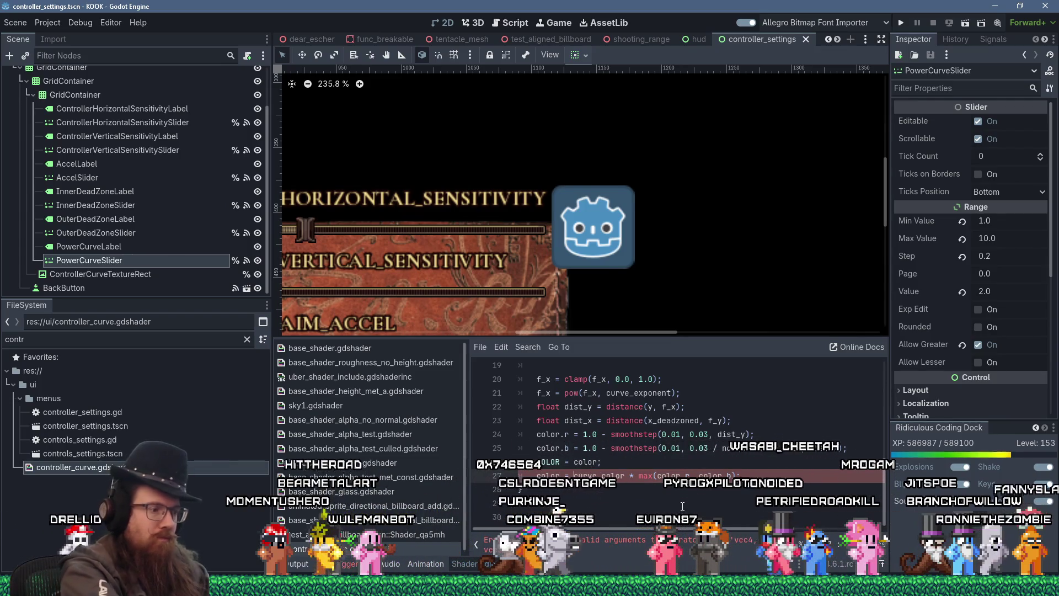
{"action": "type", "text": "ec4"}
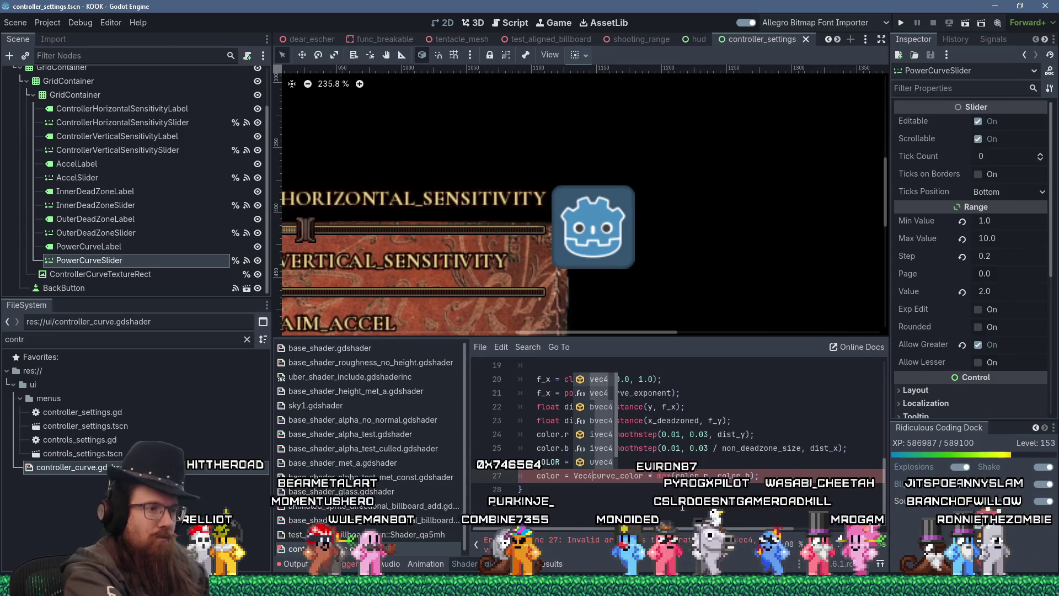
{"action": "key", "text": "BackSpace"}
{"action": "key", "text": "BackSpace"}
{"action": "key", "text": "BackSpace"}
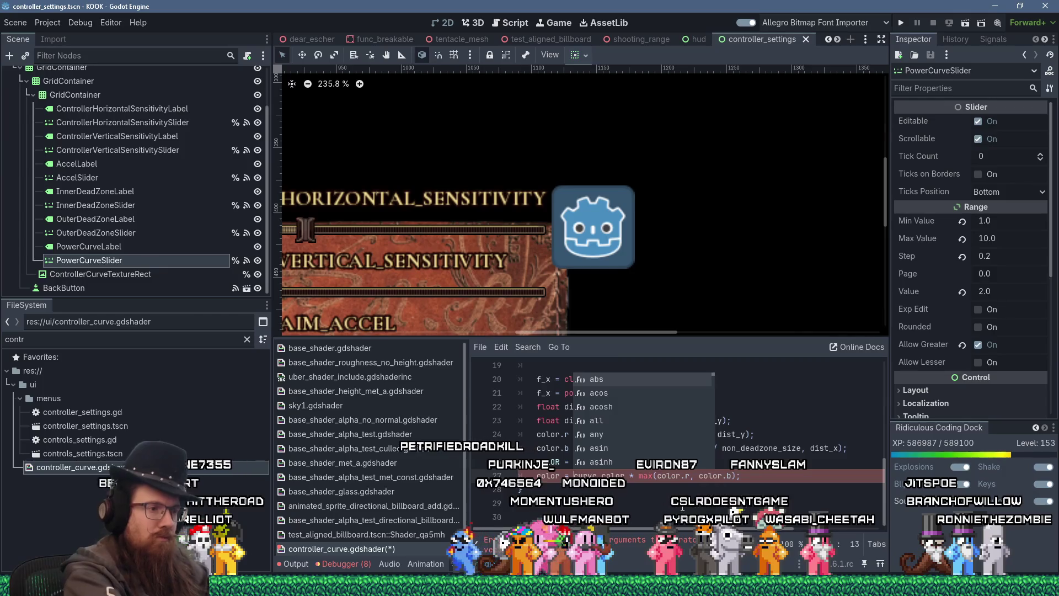
{"action": "key", "text": "Escape"}
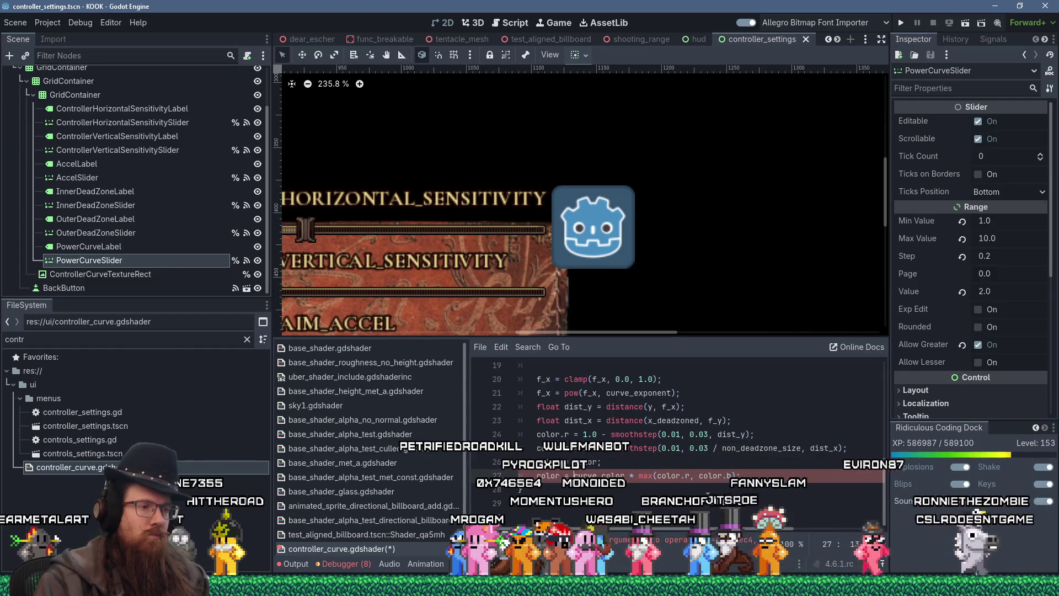
Step: Make curve_color a vec4(1.0, 0.8, 0.2, 1.0) on line 6
{"action": "scroll", "coordinate": [708, 498], "scroll_direction": "up", "scroll_amount": 6}
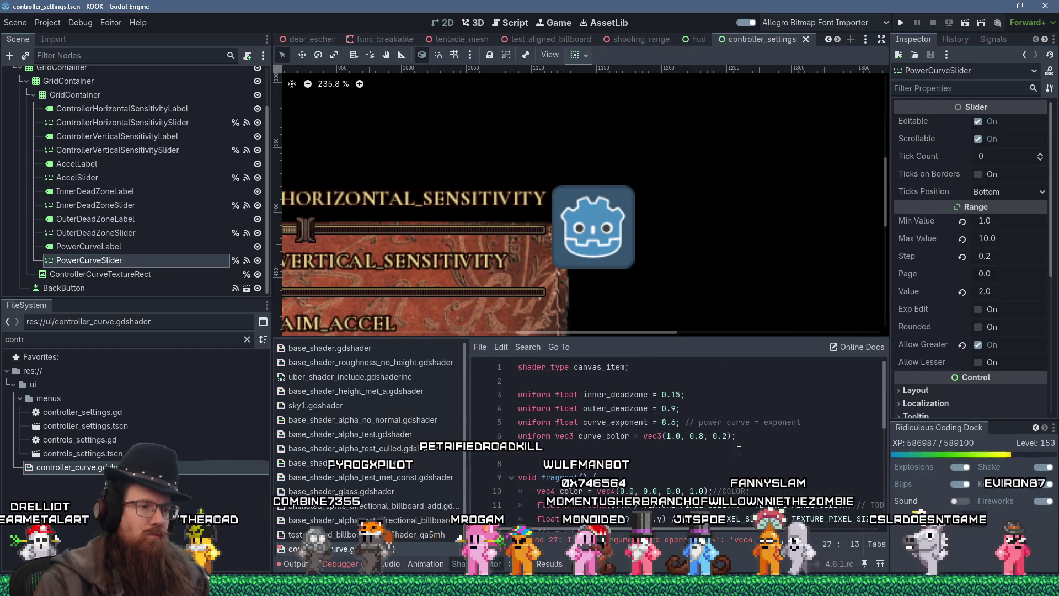
{"action": "left_click", "coordinate": [727, 437]}
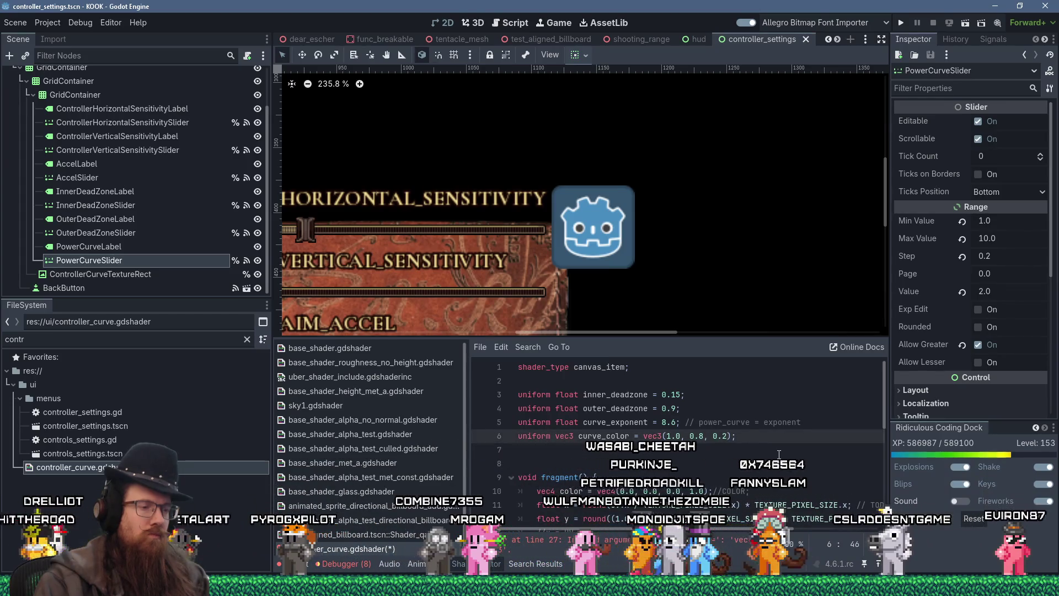
{"action": "type", "text": ","}
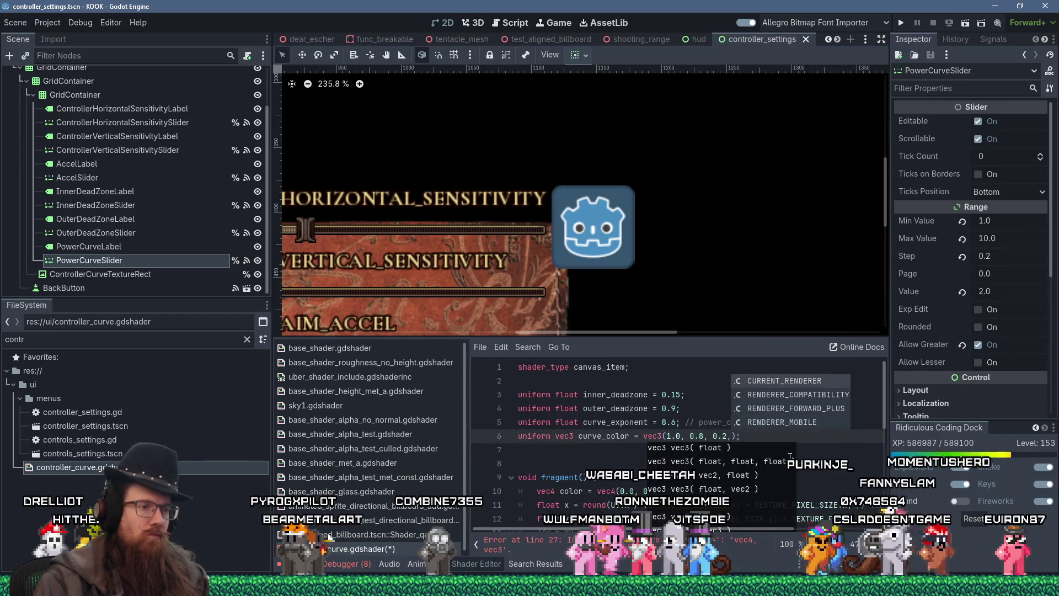
{"action": "left_click", "coordinate": [574, 436]}
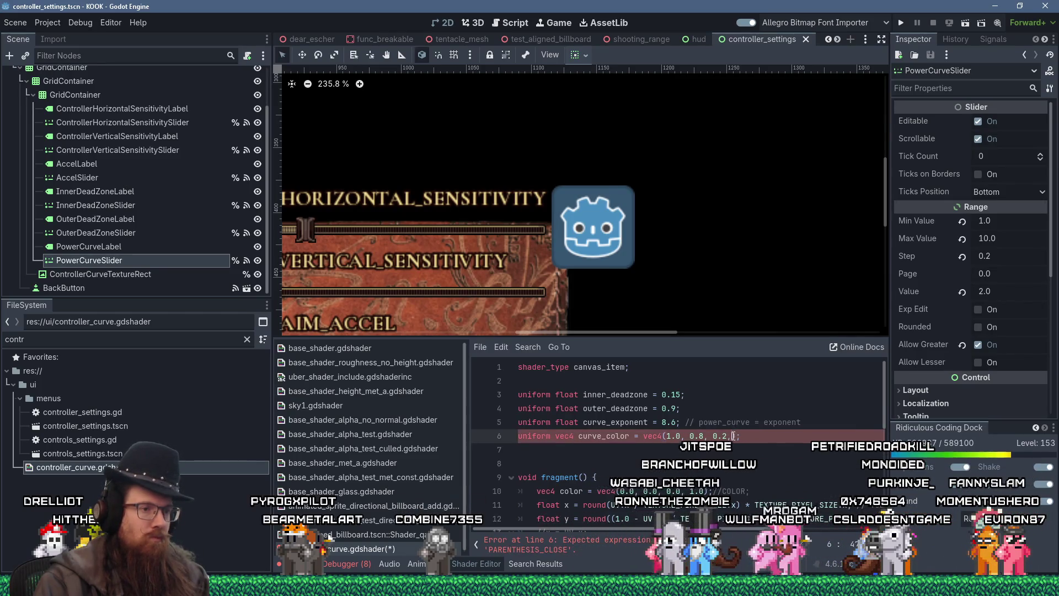
{"action": "type", "text": "1.0)"}
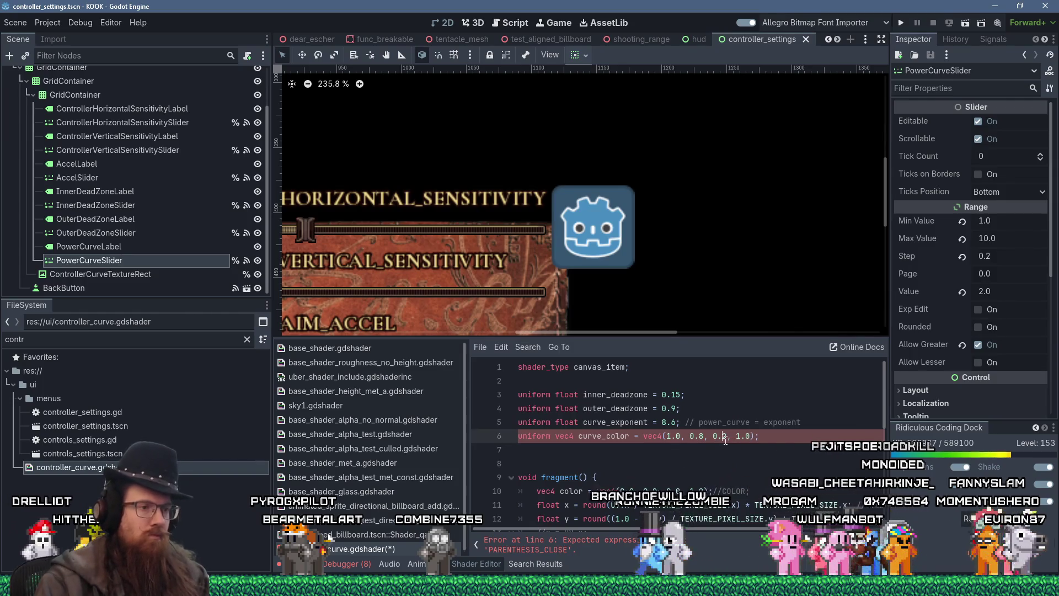
Step: Assign the result to COLOR instead of color on line 27
{"action": "scroll", "coordinate": [725, 440], "scroll_direction": "down", "scroll_amount": 5}
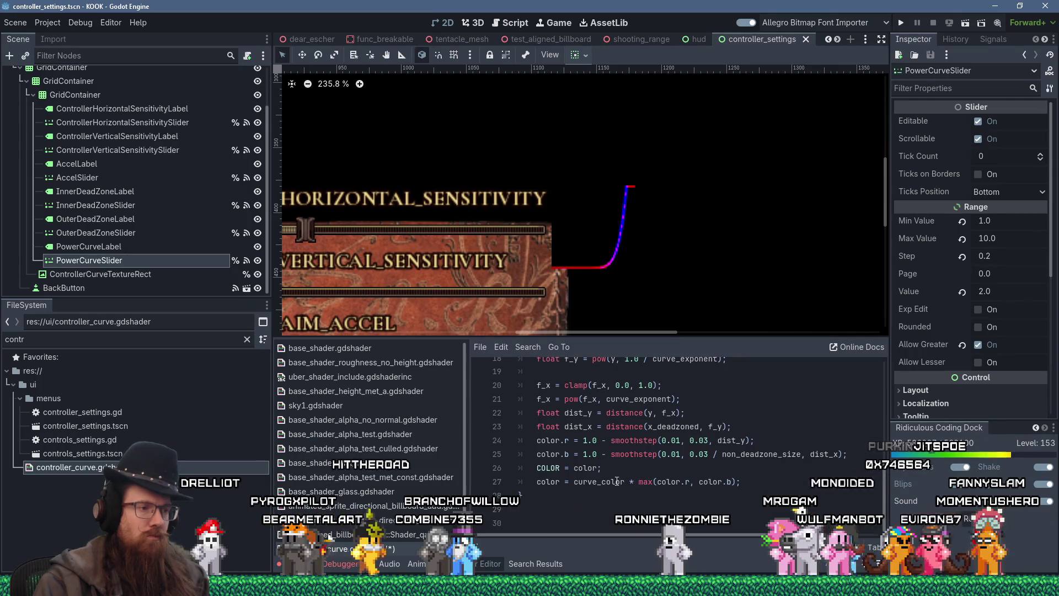
{"action": "double_click", "coordinate": [549, 482]}
{"action": "type", "text": "COLOR"}
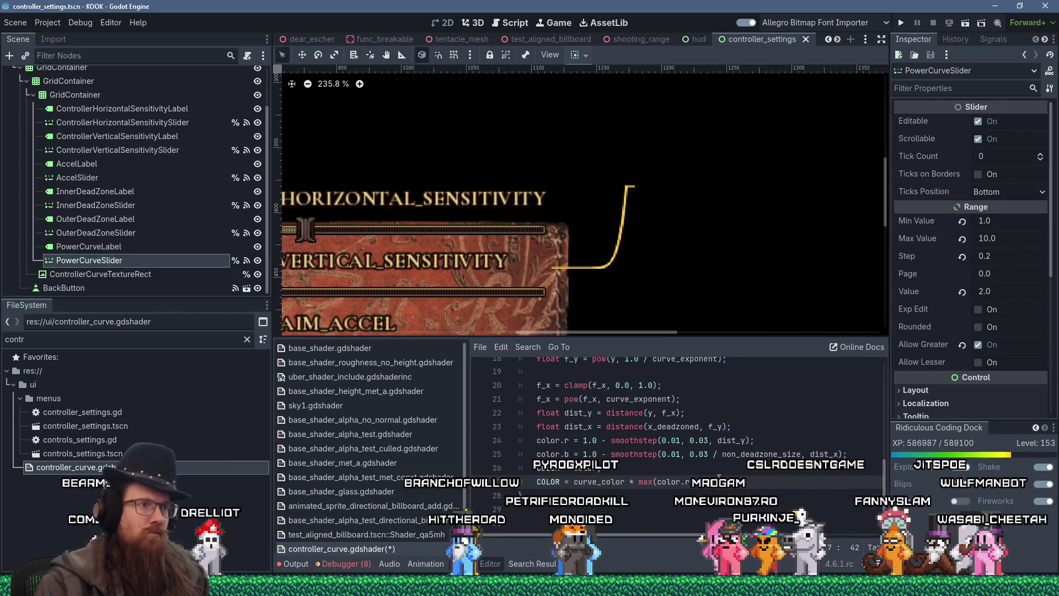
{"action": "scroll", "coordinate": [638, 288], "scroll_direction": "down", "scroll_amount": 5}
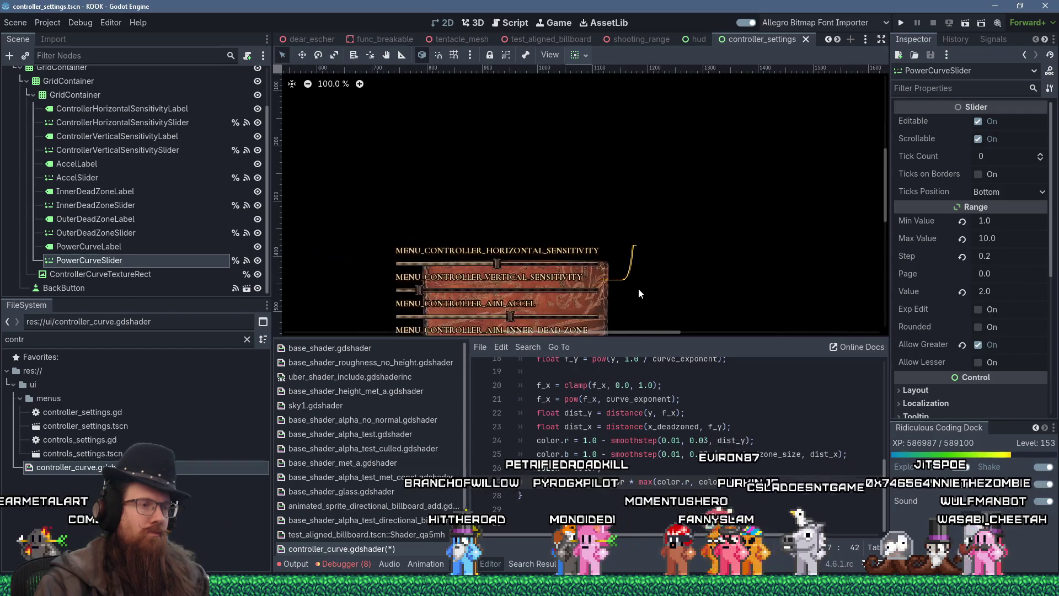
Step: Change curve_color's blue value to 0.6 for a peach curve and run the project
{"action": "scroll", "coordinate": [638, 288], "scroll_direction": "up", "scroll_amount": 4}
{"action": "scroll", "coordinate": [637, 287], "scroll_direction": "up", "scroll_amount": 2}
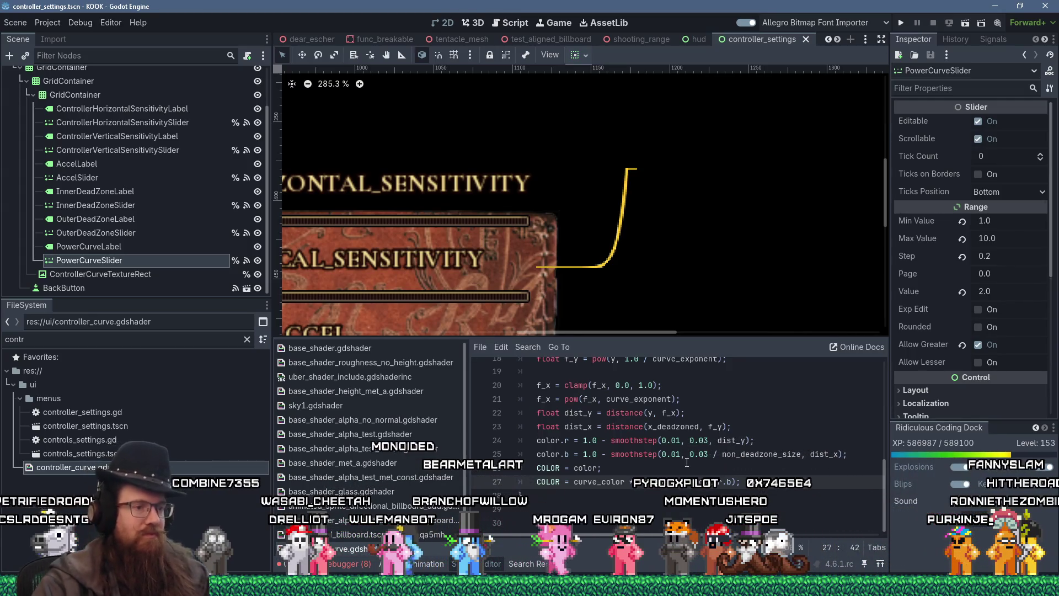
{"action": "scroll", "coordinate": [691, 437], "scroll_direction": "up", "scroll_amount": 6}
{"action": "left_click", "coordinate": [724, 437]}
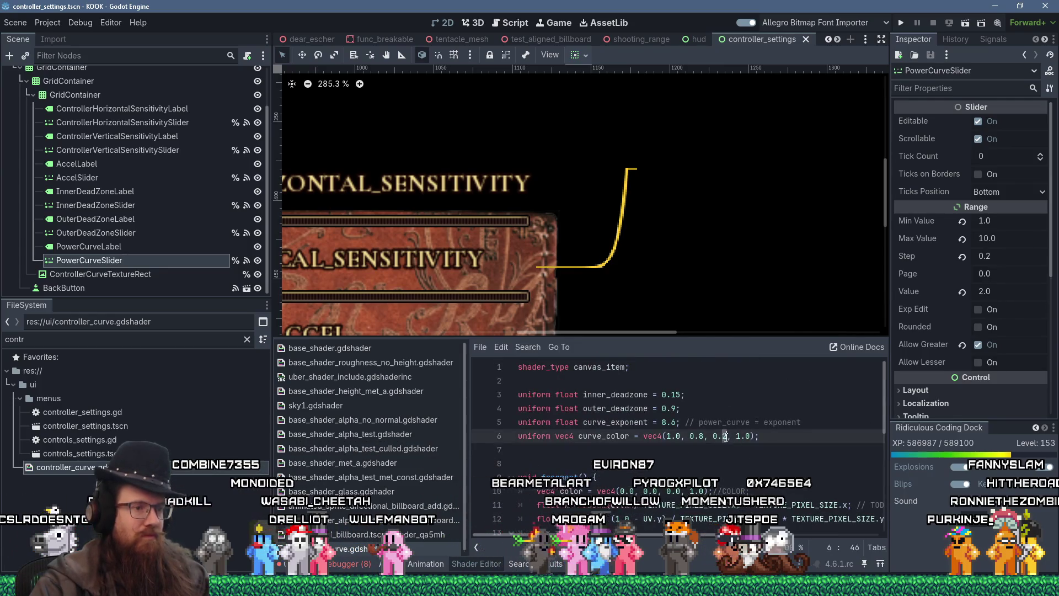
{"action": "left_click", "coordinate": [814, 468]}
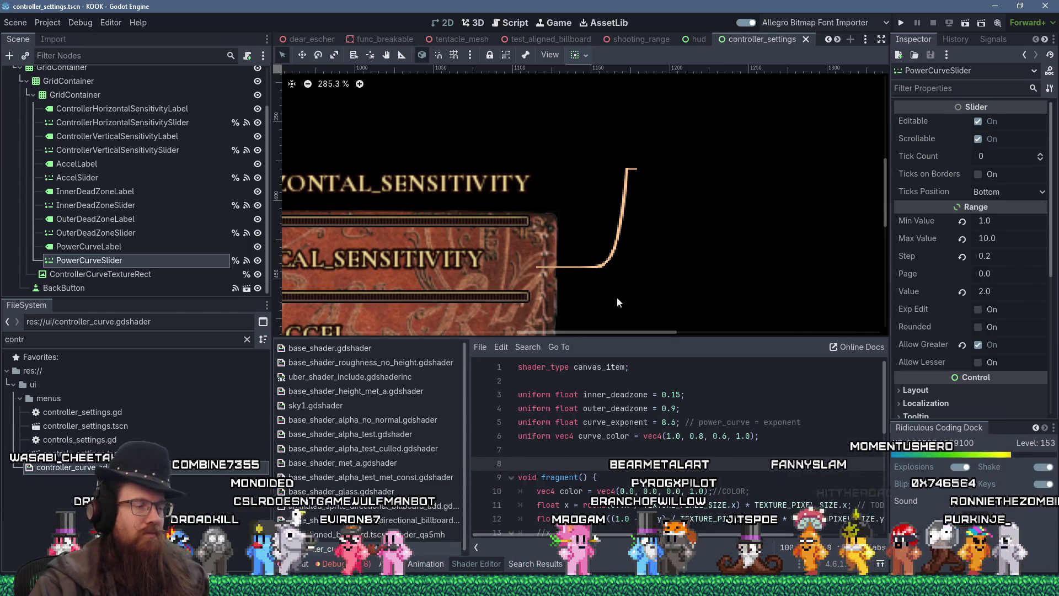
{"action": "scroll", "coordinate": [617, 297], "scroll_direction": "down", "scroll_amount": 6}
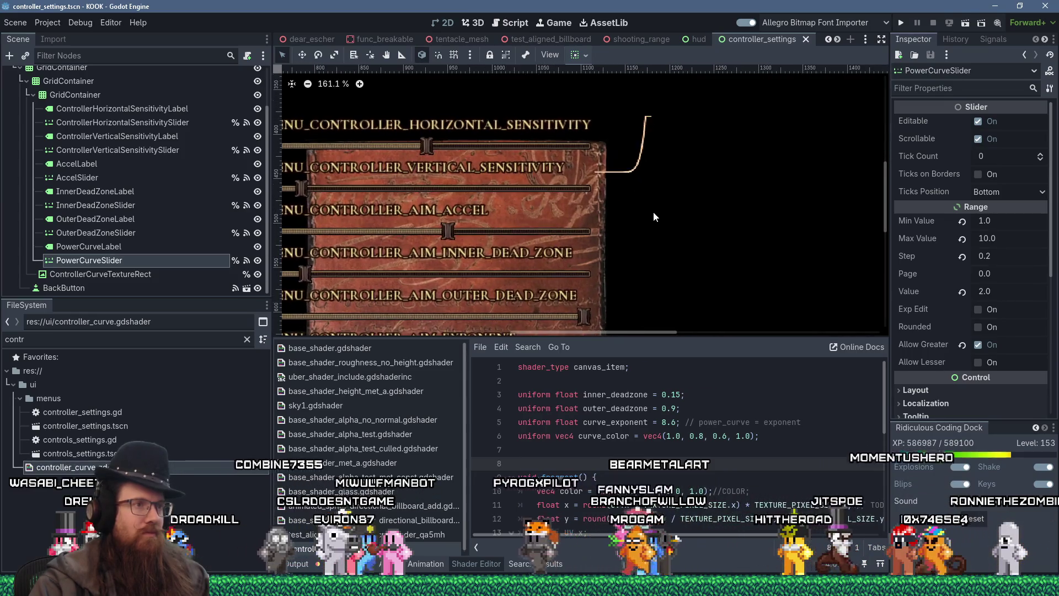
{"action": "left_click", "coordinate": [898, 24]}
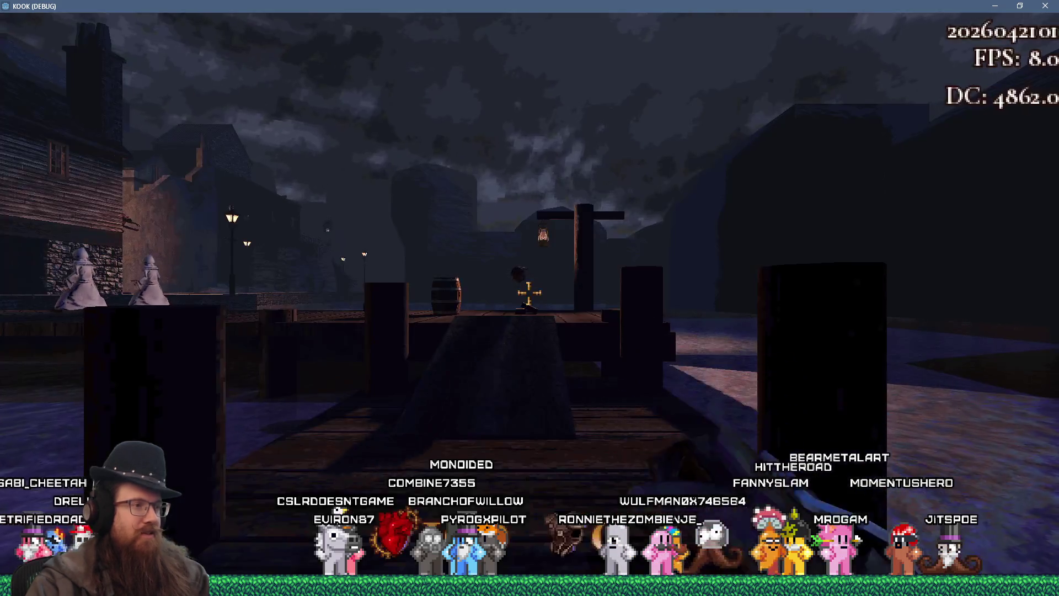
Step: Open Settings > Controls > Controller Settings from the in-game pause menu
{"action": "key", "text": "Escape"}
{"action": "left_click", "coordinate": [552, 373]}
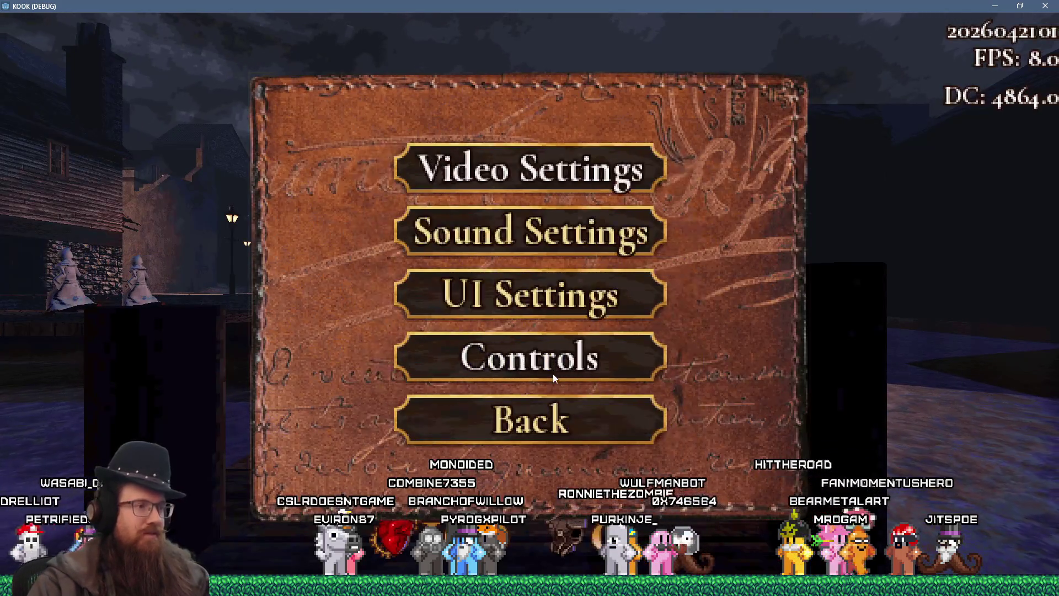
{"action": "left_click", "coordinate": [553, 372]}
{"action": "left_click", "coordinate": [547, 416]}
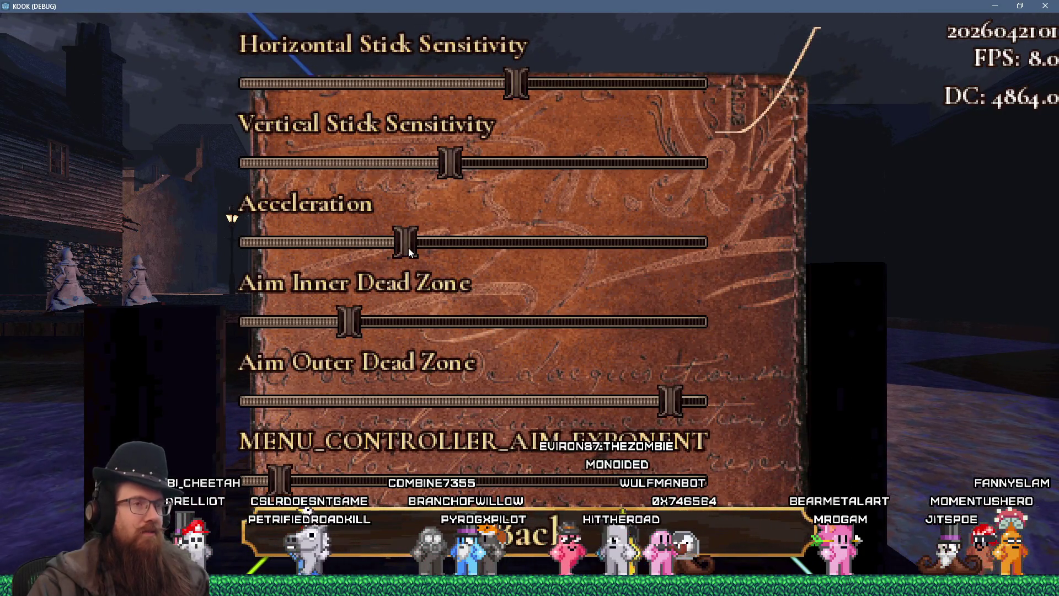
Step: Drag the acceleration and aim dead zone sliders, leaving Aim Inner Dead Zone raised near mid-range
{"action": "left_click_drag", "start_coordinate": [439, 250], "coordinate": [409, 250]}
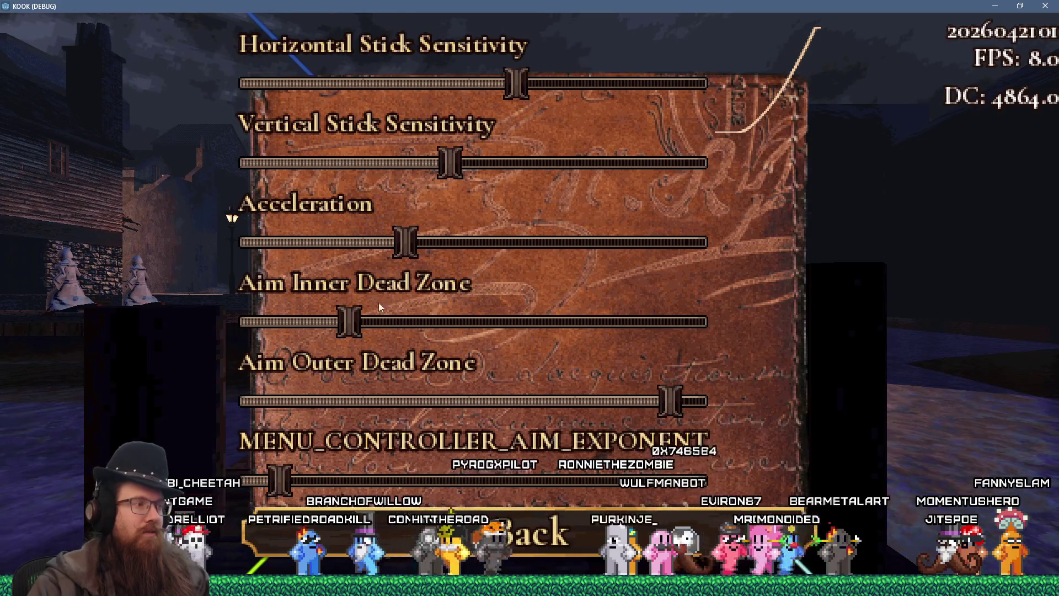
{"action": "mouse_move", "coordinate": [353, 319]}
{"action": "left_mouse_down"}
{"action": "mouse_move", "coordinate": [309, 320]}
{"action": "mouse_move", "coordinate": [468, 312]}
{"action": "mouse_move", "coordinate": [358, 330]}
{"action": "mouse_move", "coordinate": [411, 321]}
{"action": "left_mouse_up"}
{"action": "mouse_move", "coordinate": [659, 388]}
{"action": "left_mouse_down"}
{"action": "mouse_move", "coordinate": [598, 397]}
{"action": "mouse_move", "coordinate": [676, 395]}
{"action": "mouse_move", "coordinate": [285, 397]}
{"action": "left_mouse_up"}
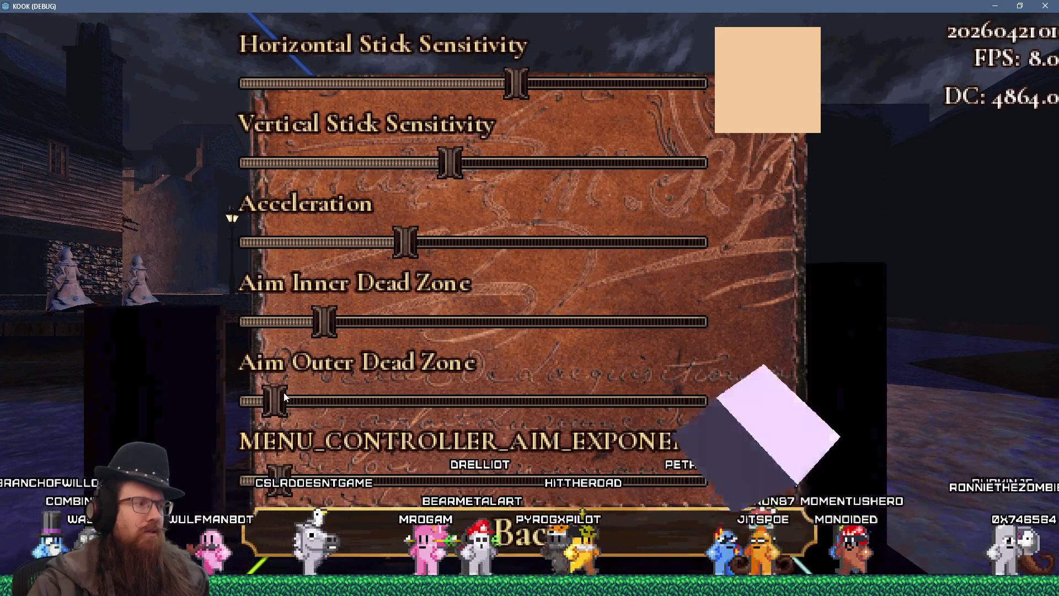
{"action": "left_click_drag", "start_coordinate": [331, 329], "coordinate": [470, 333]}
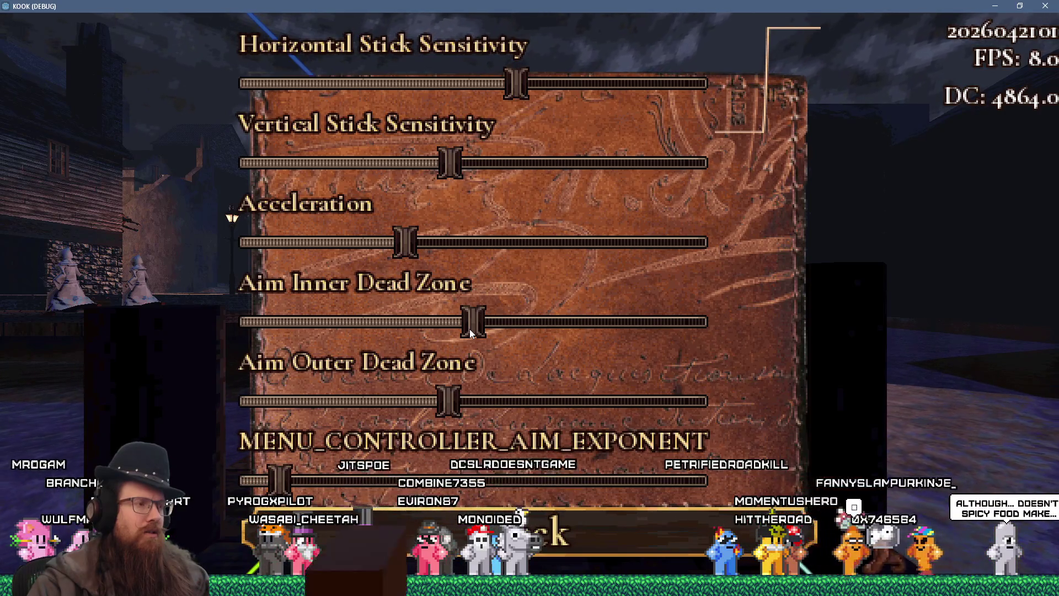
{"action": "mouse_move", "coordinate": [445, 403]}
{"action": "left_mouse_down"}
{"action": "mouse_move", "coordinate": [259, 401]}
{"action": "mouse_move", "coordinate": [624, 395]}
{"action": "left_mouse_up"}
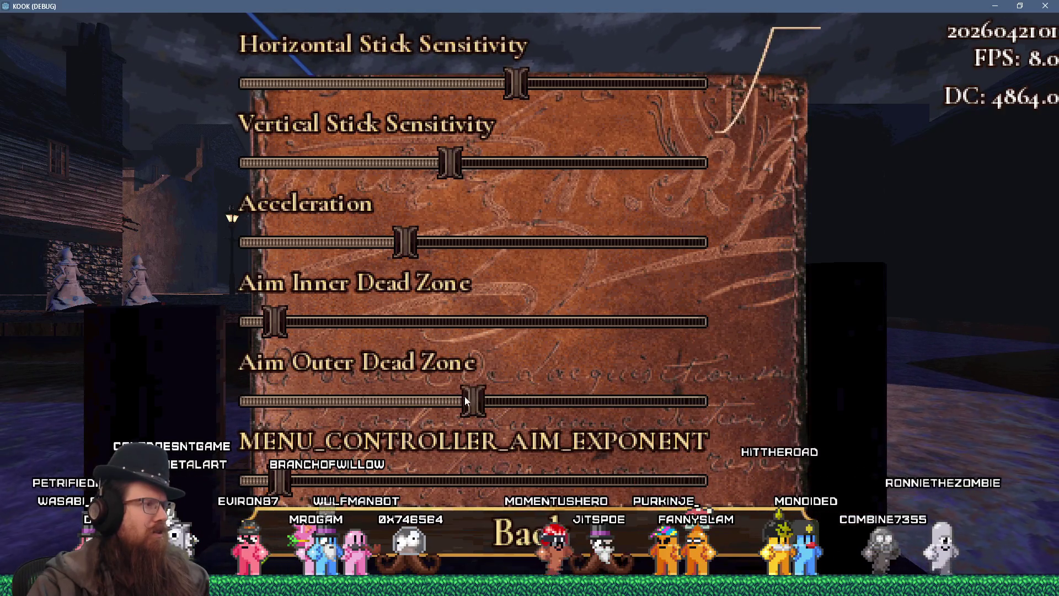
{"action": "mouse_move", "coordinate": [277, 329]}
{"action": "left_mouse_down"}
{"action": "mouse_move", "coordinate": [696, 327]}
{"action": "mouse_move", "coordinate": [261, 340]}
{"action": "mouse_move", "coordinate": [514, 330]}
{"action": "mouse_move", "coordinate": [488, 329]}
{"action": "left_mouse_up"}
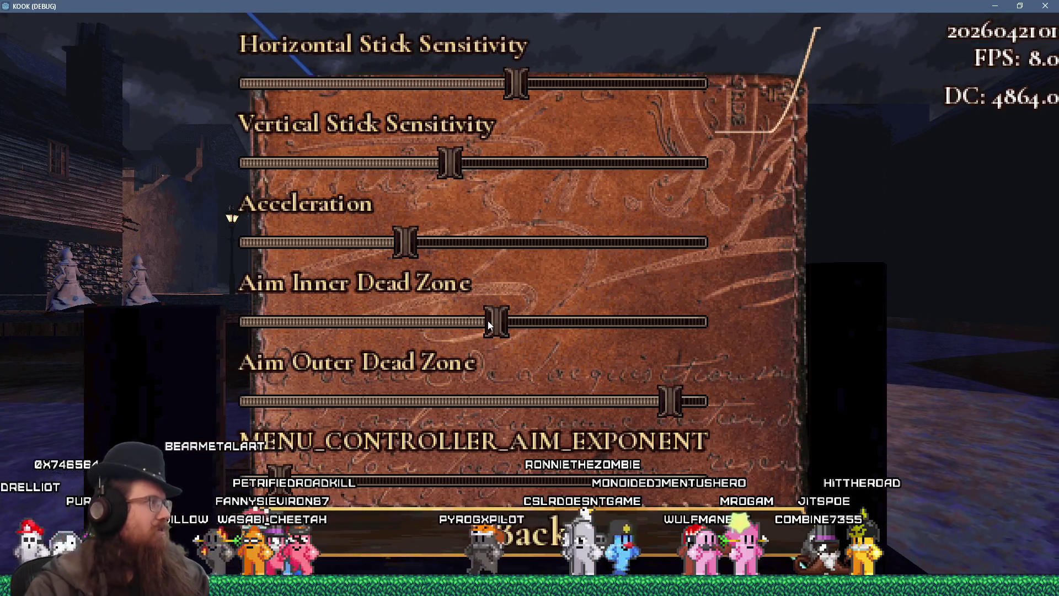
Step: Sweep the aim dead zones, ending with inner near minimum and outer around three-quarters
{"action": "mouse_move", "coordinate": [660, 401]}
{"action": "left_mouse_down"}
{"action": "mouse_move", "coordinate": [540, 400]}
{"action": "mouse_move", "coordinate": [574, 388]}
{"action": "left_mouse_up"}
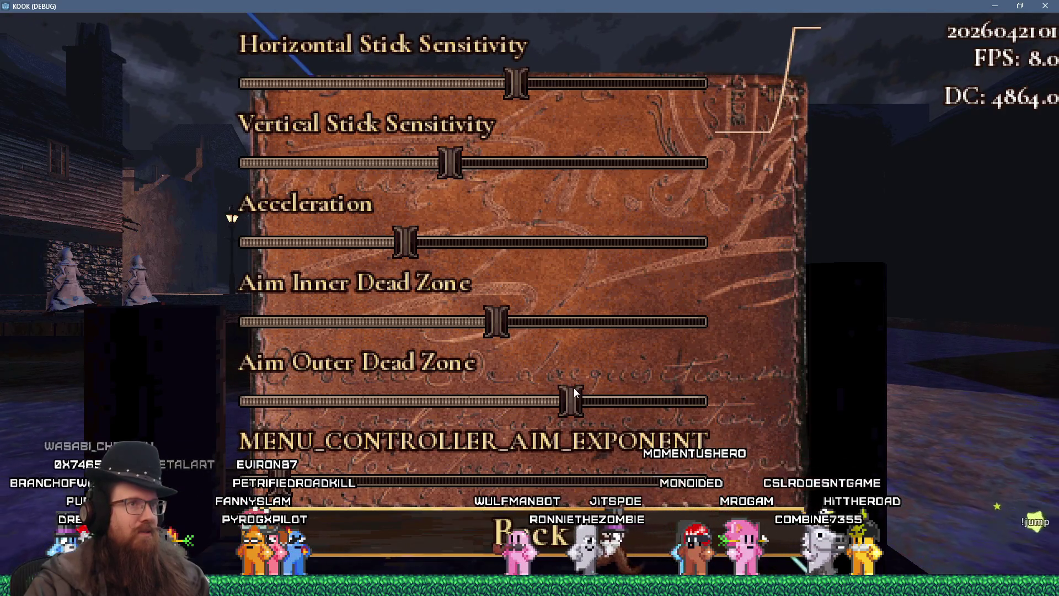
{"action": "mouse_move", "coordinate": [355, 325]}
{"action": "left_mouse_down"}
{"action": "mouse_move", "coordinate": [539, 316]}
{"action": "mouse_move", "coordinate": [343, 323]}
{"action": "mouse_move", "coordinate": [484, 319]}
{"action": "left_mouse_up"}
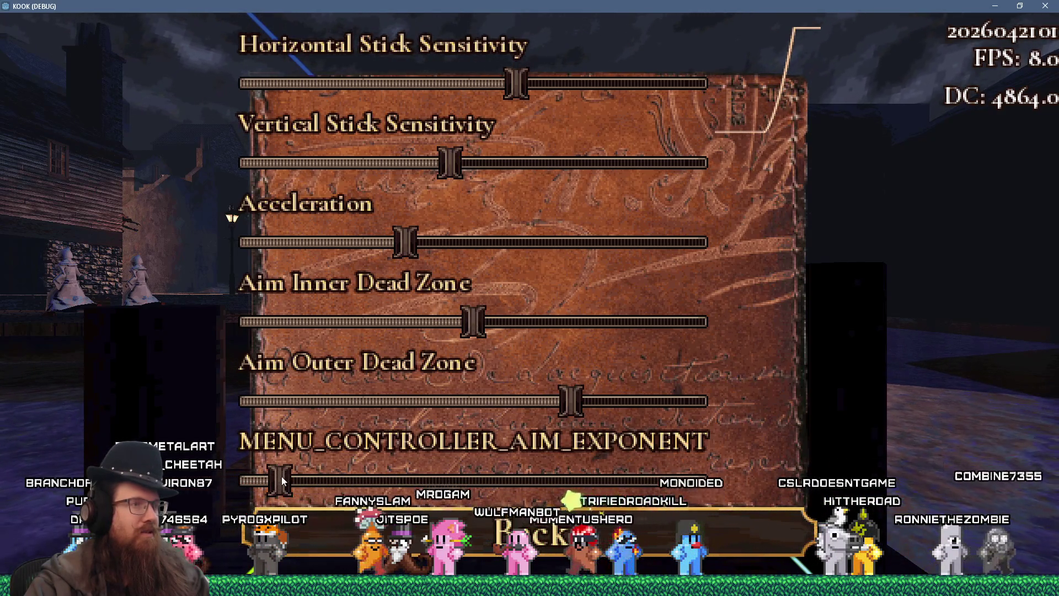
{"action": "mouse_move", "coordinate": [472, 327]}
{"action": "left_mouse_down"}
{"action": "mouse_move", "coordinate": [297, 345]}
{"action": "mouse_move", "coordinate": [534, 348]}
{"action": "left_mouse_up"}
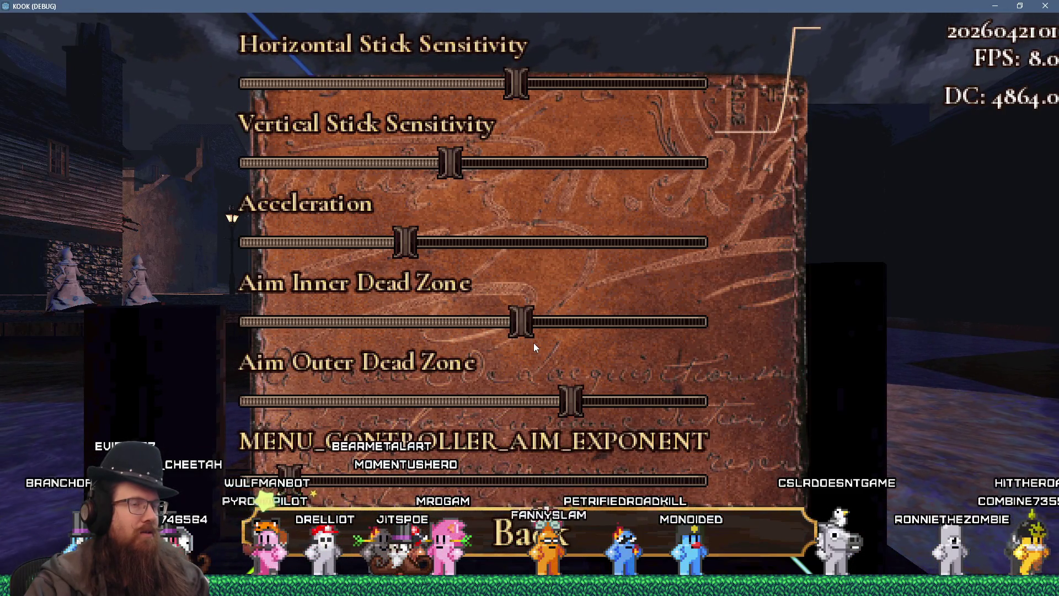
{"action": "mouse_move", "coordinate": [534, 344]}
{"action": "left_mouse_down"}
{"action": "mouse_move", "coordinate": [455, 348]}
{"action": "mouse_move", "coordinate": [484, 349]}
{"action": "left_mouse_up"}
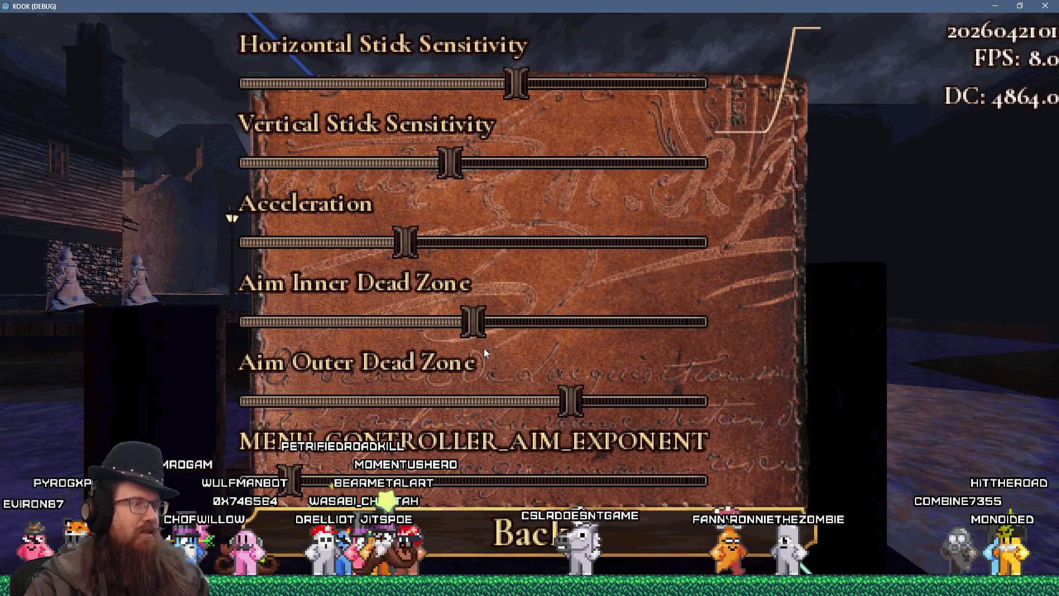
{"action": "mouse_move", "coordinate": [484, 349]}
{"action": "left_mouse_down"}
{"action": "mouse_move", "coordinate": [277, 350]}
{"action": "mouse_move", "coordinate": [693, 323]}
{"action": "left_mouse_up"}
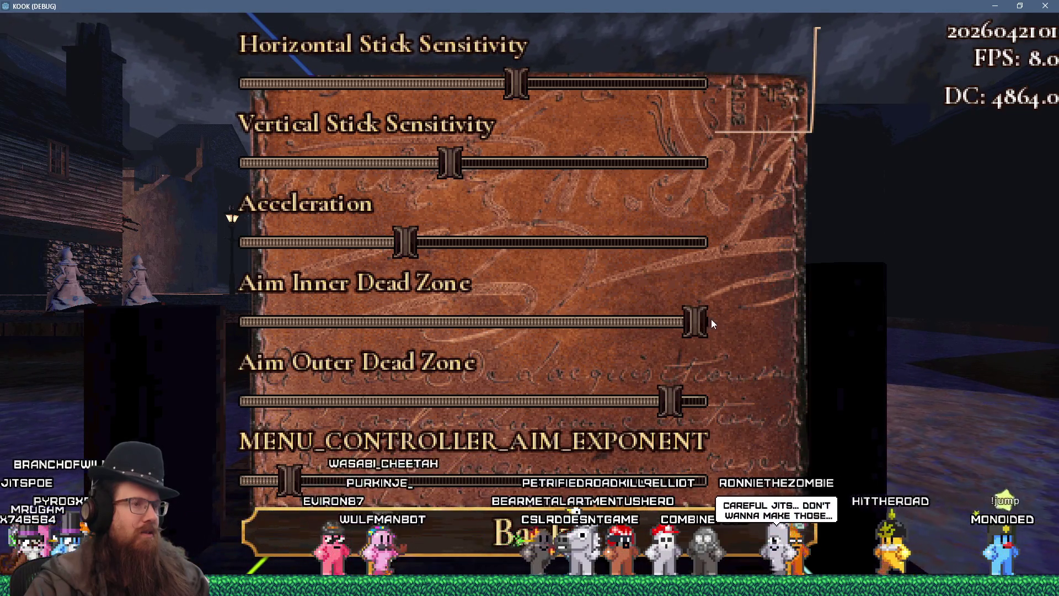
{"action": "left_click_drag", "start_coordinate": [672, 390], "coordinate": [733, 387]}
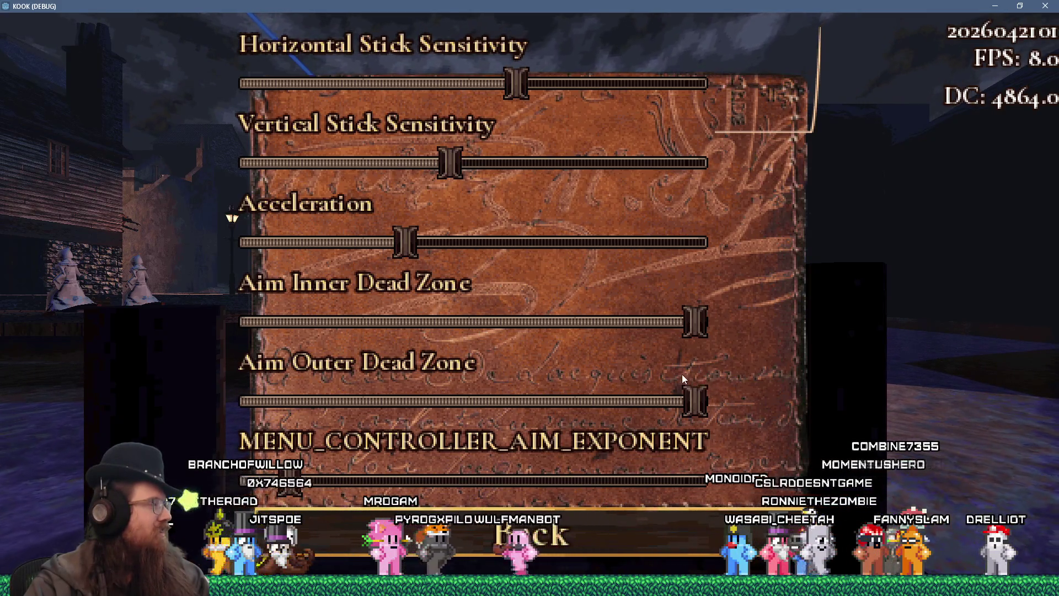
{"action": "left_click_drag", "start_coordinate": [692, 329], "coordinate": [461, 332]}
{"action": "mouse_move", "coordinate": [693, 400]}
{"action": "left_mouse_down"}
{"action": "mouse_move", "coordinate": [548, 393]}
{"action": "mouse_move", "coordinate": [618, 388]}
{"action": "left_mouse_up"}
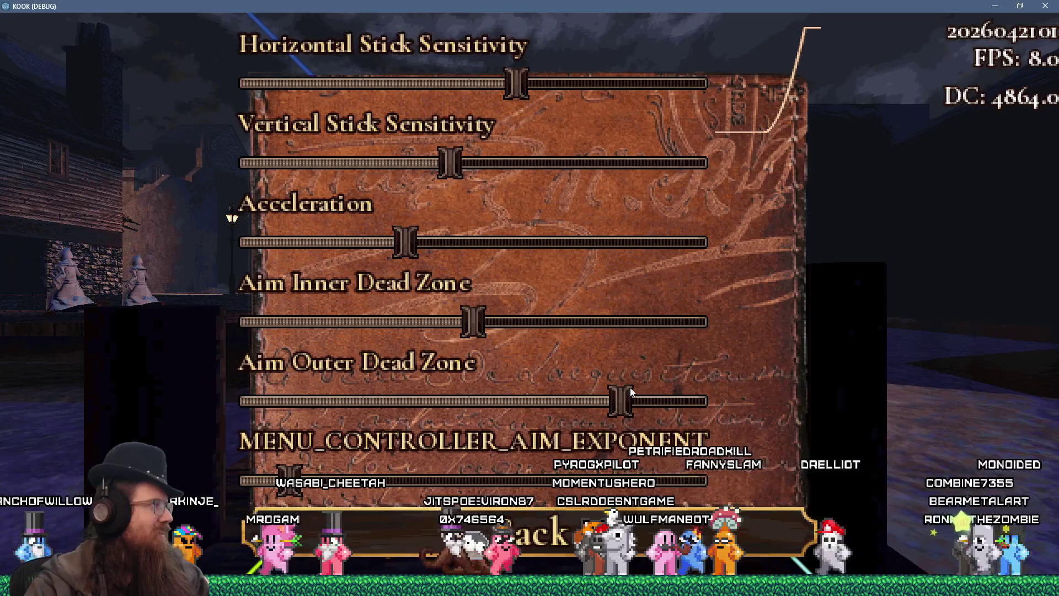
{"action": "left_click_drag", "start_coordinate": [468, 333], "coordinate": [249, 339]}
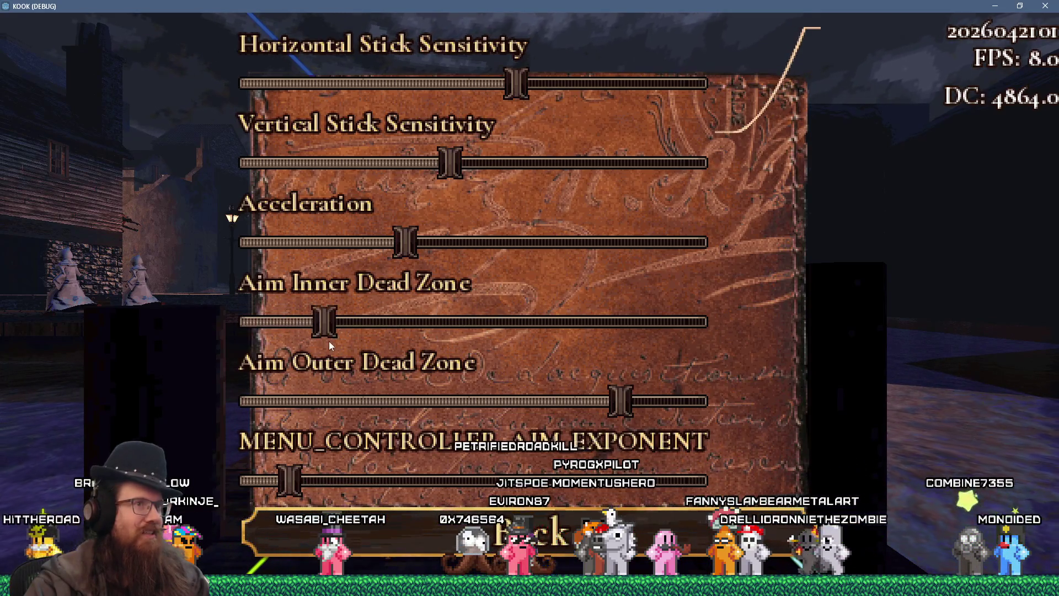
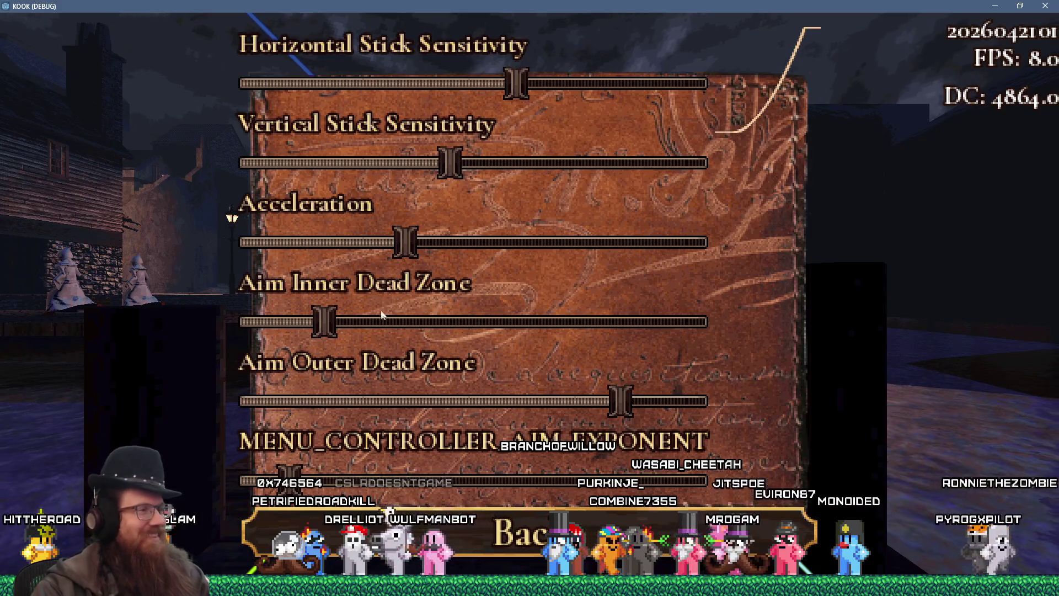
Step: Nudge the Aim Inner Dead Zone slider slightly higher, then return to the Godot editor
{"action": "mouse_move", "coordinate": [333, 323]}
{"action": "left_mouse_down"}
{"action": "mouse_move", "coordinate": [557, 334]}
{"action": "mouse_move", "coordinate": [699, 326]}
{"action": "mouse_move", "coordinate": [262, 335]}
{"action": "mouse_move", "coordinate": [349, 332]}
{"action": "left_mouse_up"}
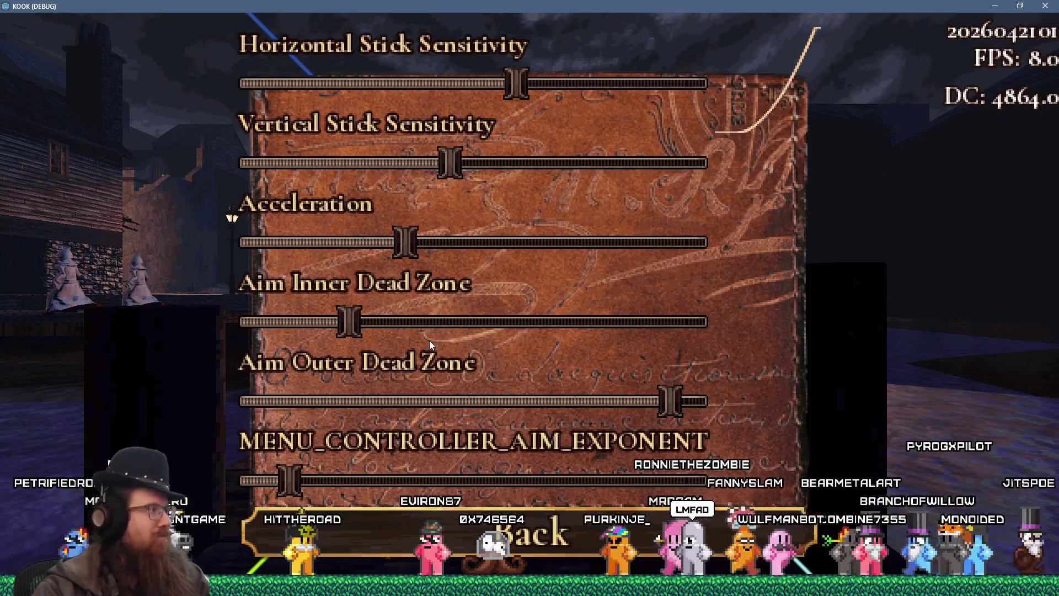
{"action": "key", "text": "alt+Tab"}
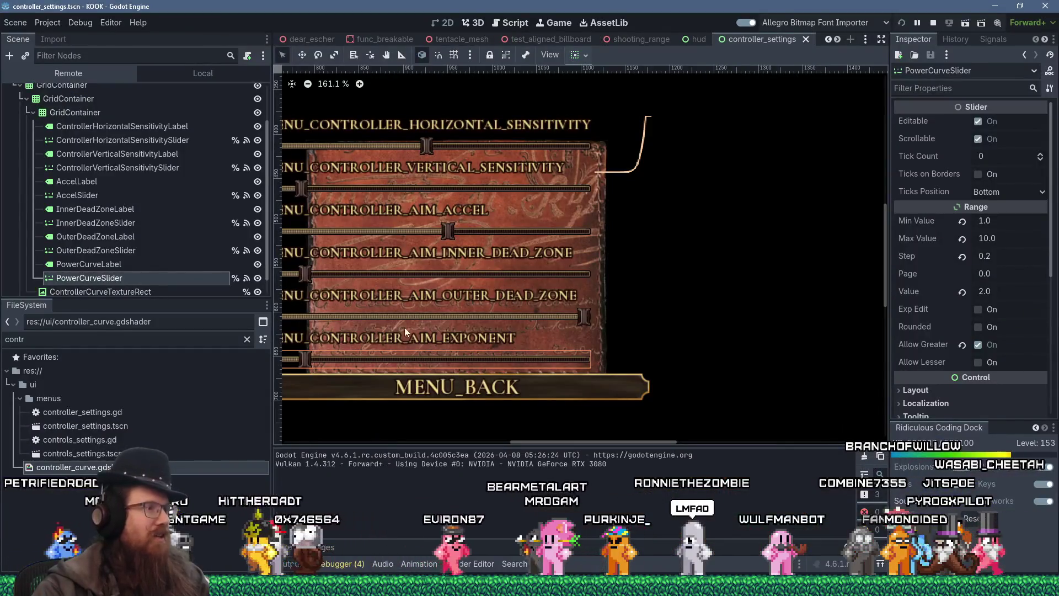
Step: Set InnerDeadZoneSlider's Max Value to 1.0
{"action": "scroll", "coordinate": [411, 362], "scroll_direction": "up", "scroll_amount": 5}
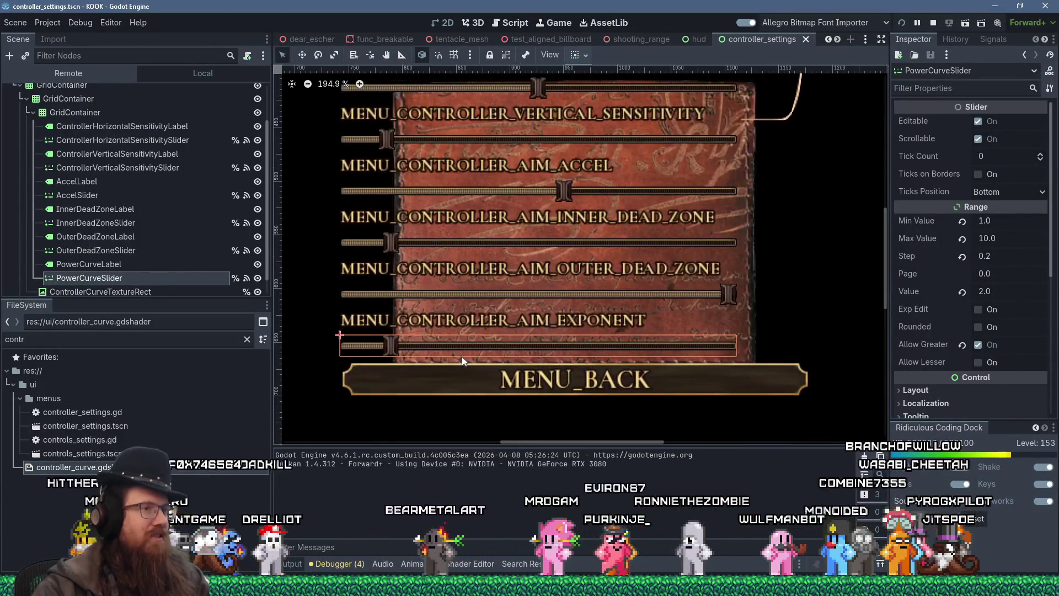
{"action": "left_click", "coordinate": [389, 246]}
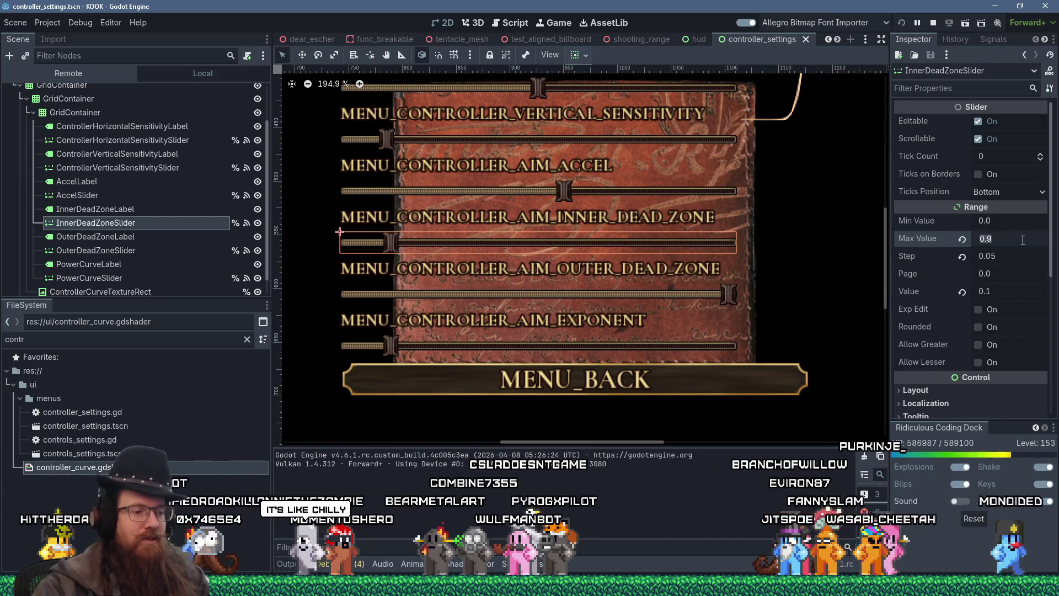
{"action": "key", "text": "Return"}
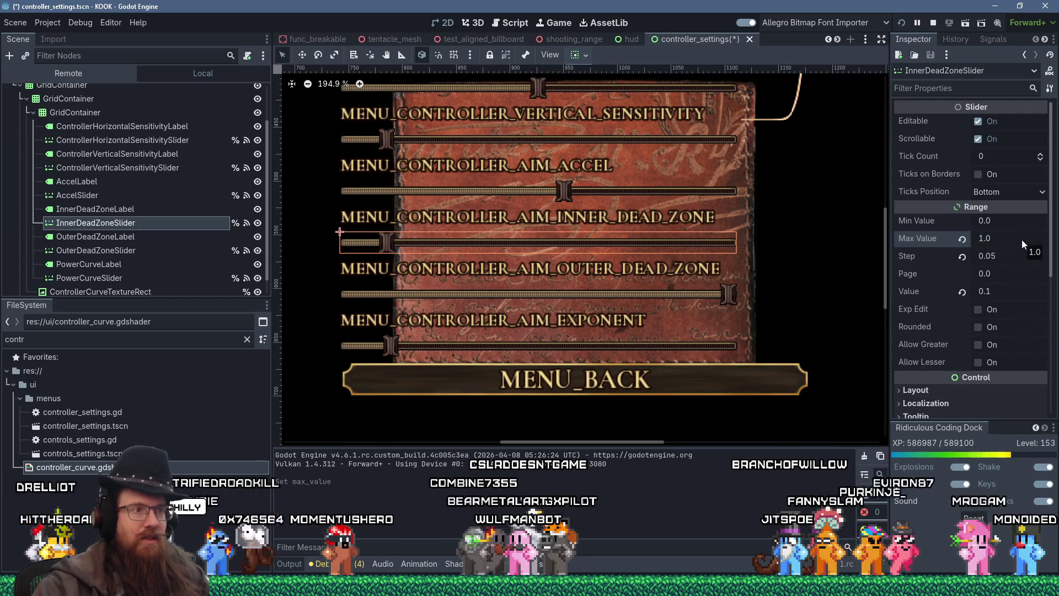
Step: Give OuterDeadZoneSlider a Min Value of 0.0 and a Max Value of 1.0
{"action": "left_click", "coordinate": [700, 291]}
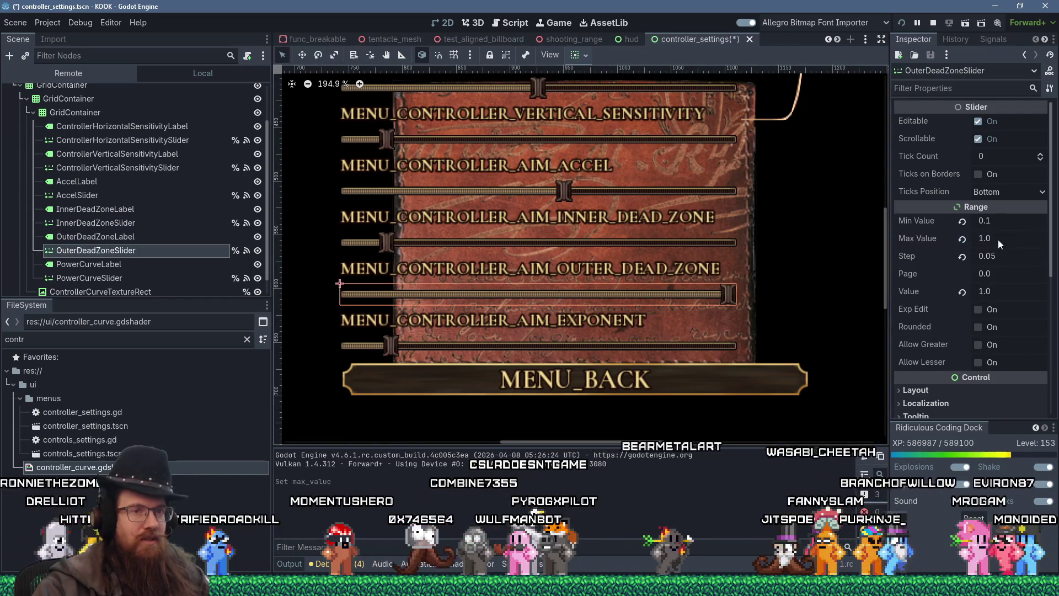
{"action": "left_click", "coordinate": [1002, 222]}
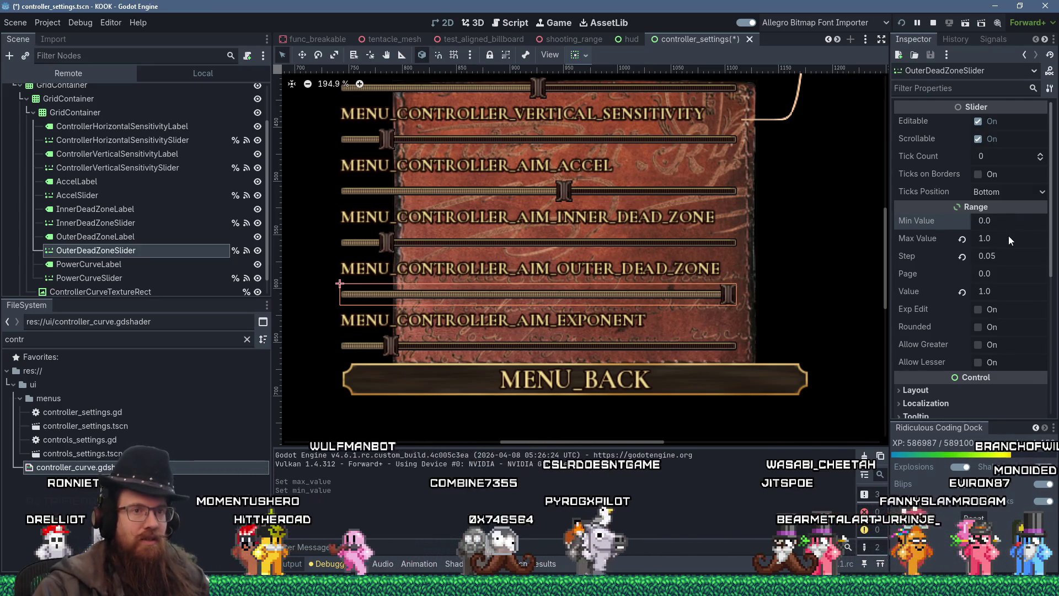
{"action": "left_click", "coordinate": [1008, 237]}
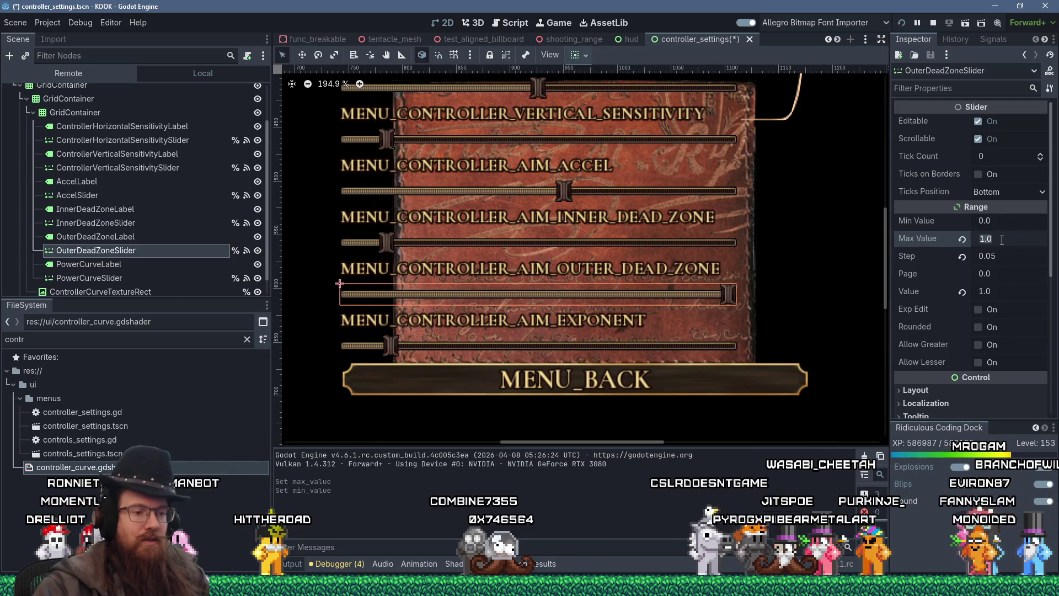
{"action": "left_click", "coordinate": [963, 238]}
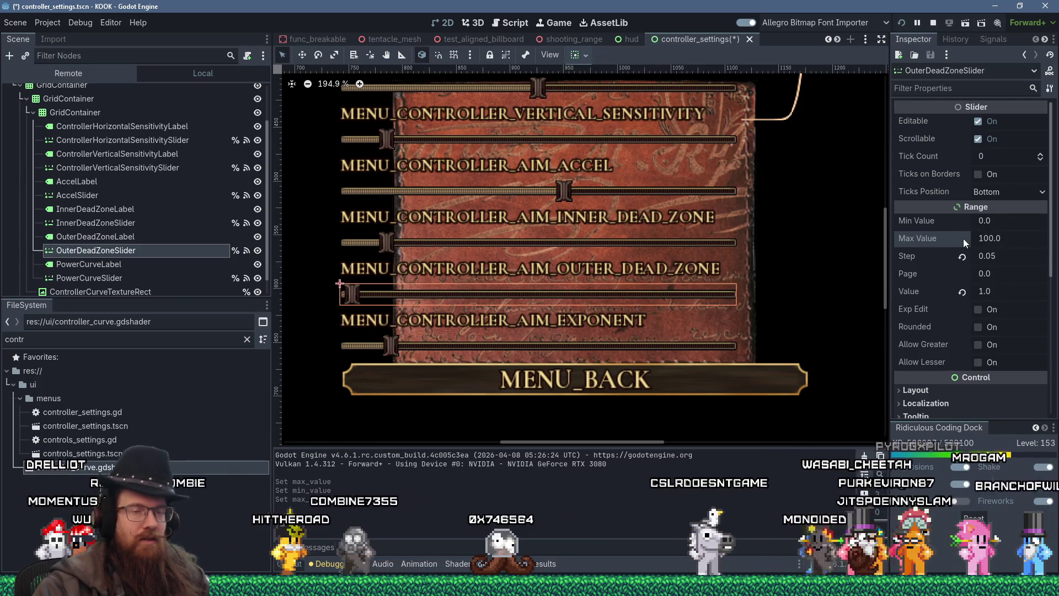
{"action": "left_click", "coordinate": [1002, 238]}
{"action": "type", "text": "1"}
{"action": "key", "text": "Return"}
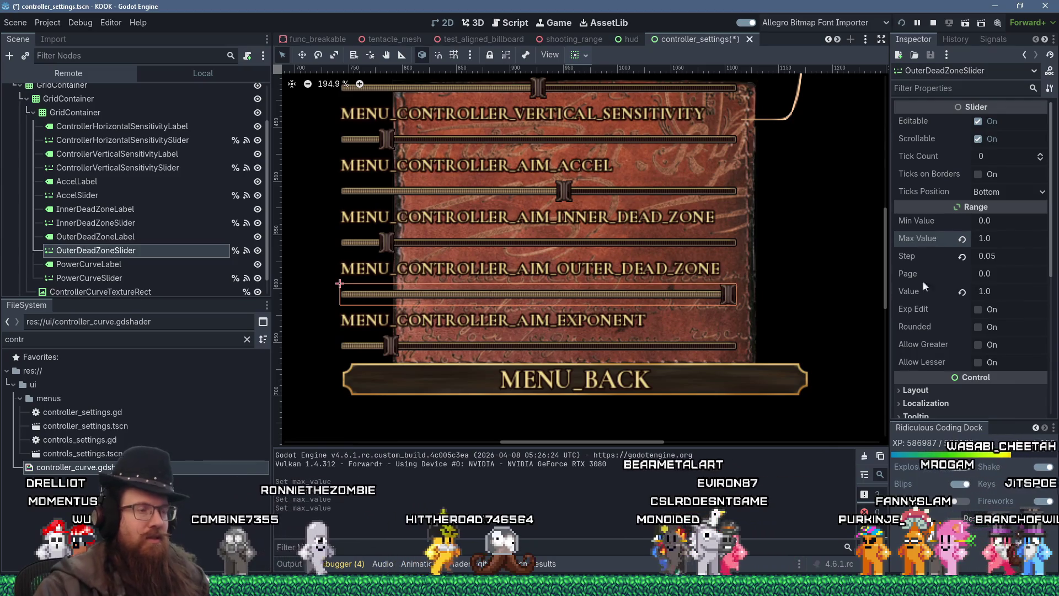
Step: Recheck the inner and outer dead zone sliders, then go to controller_settings.gd
{"action": "left_click", "coordinate": [662, 241]}
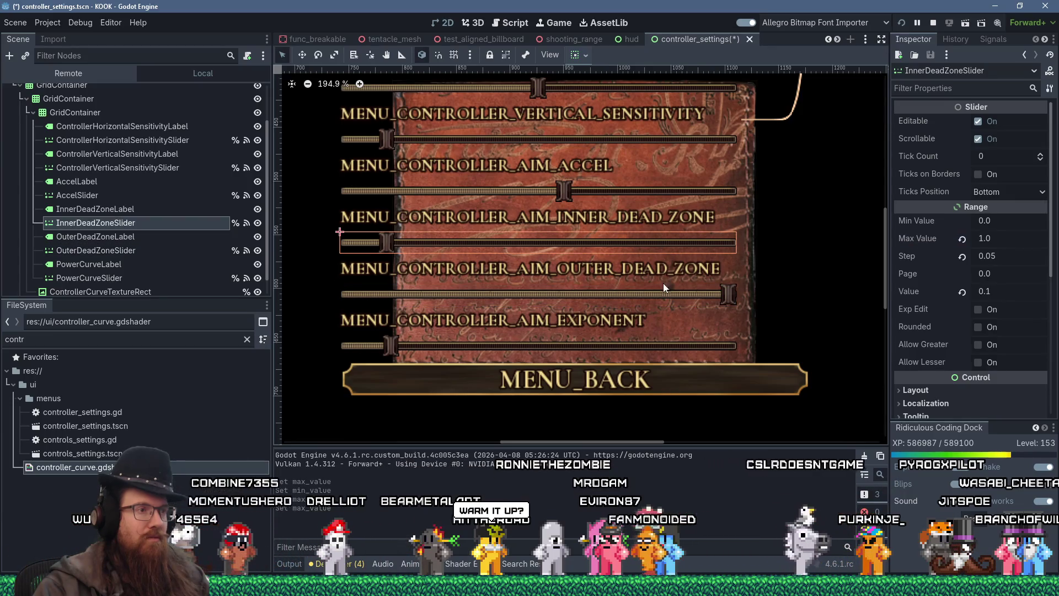
{"action": "left_click", "coordinate": [662, 292]}
{"action": "left_click", "coordinate": [659, 245]}
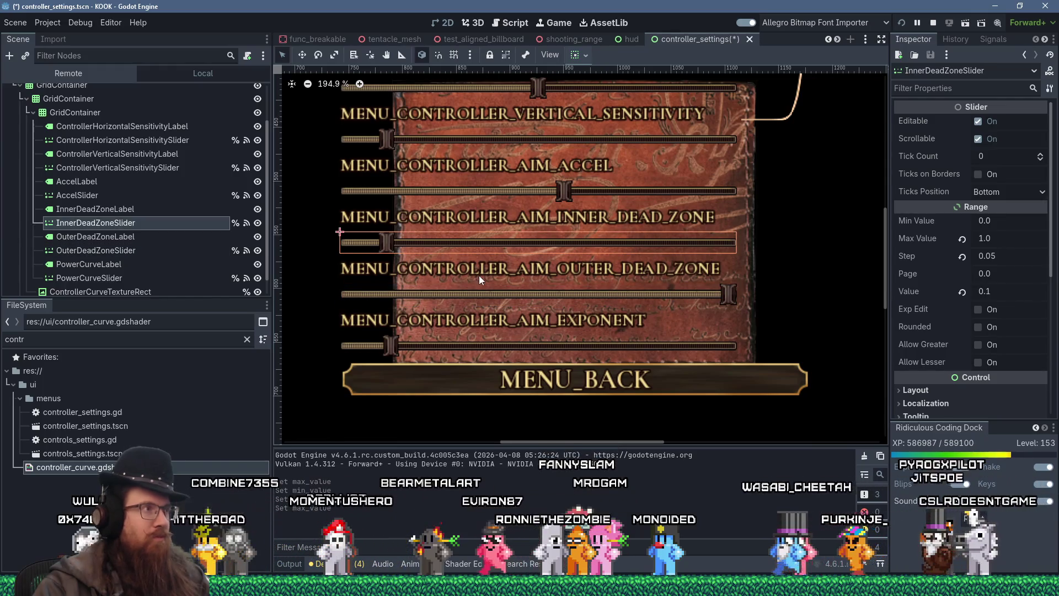
{"action": "scroll", "coordinate": [220, 236], "scroll_direction": "up", "scroll_amount": 2}
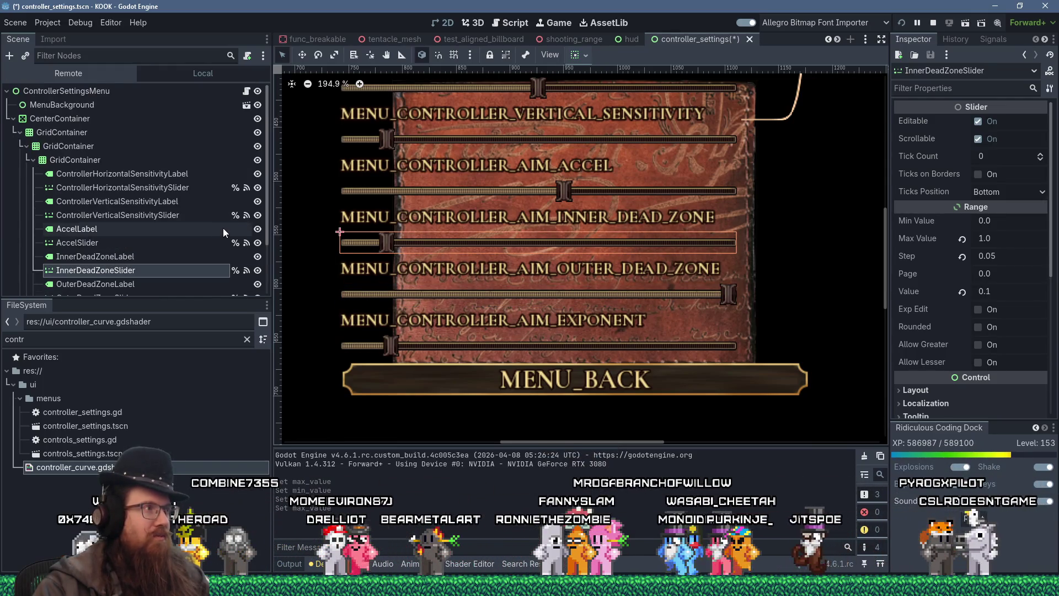
{"action": "left_click", "coordinate": [247, 91]}
Step: Add const INNER_DEADZONE_MAX := 0.9 and const OUTER_DEADZONE_MIN := 0.2 above _ready
{"action": "left_click_drag", "start_coordinate": [597, 422], "coordinate": [581, 421]}
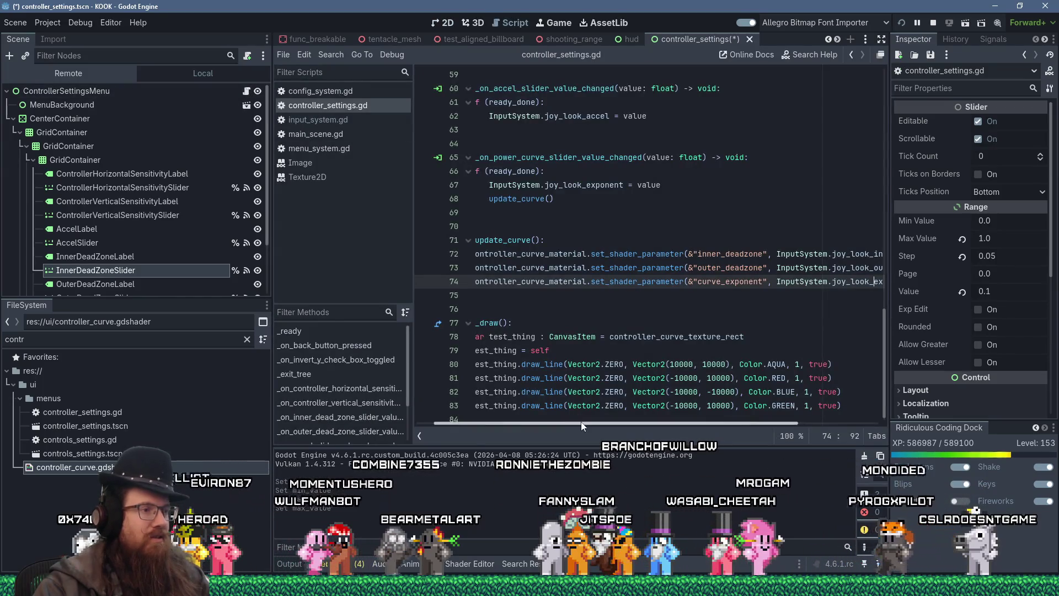
{"action": "scroll", "coordinate": [555, 221], "scroll_direction": "up", "scroll_amount": 15}
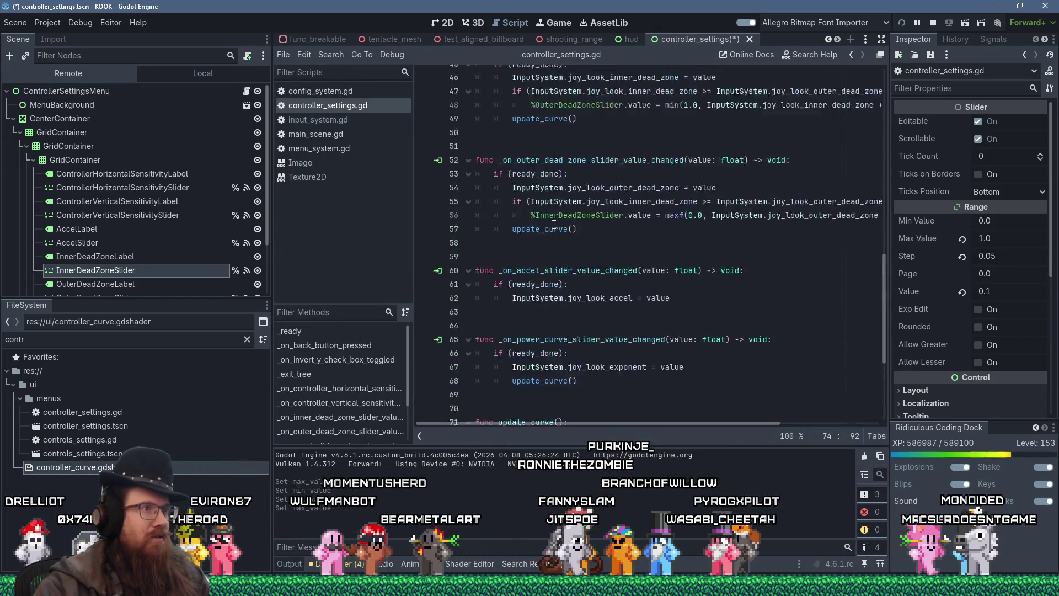
{"action": "scroll", "coordinate": [556, 221], "scroll_direction": "up", "scroll_amount": 2}
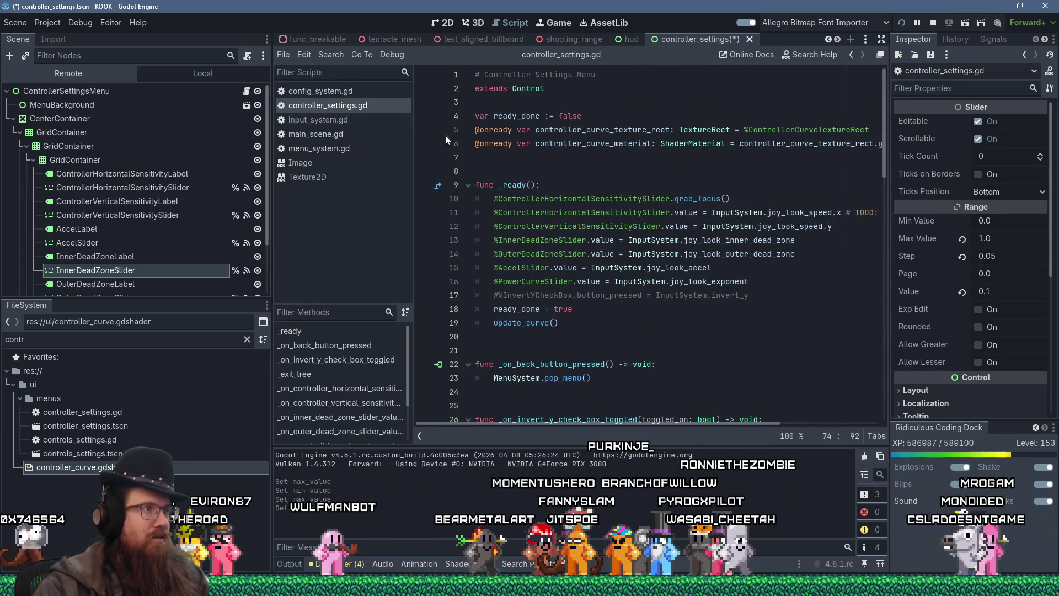
{"action": "left_click", "coordinate": [566, 168]}
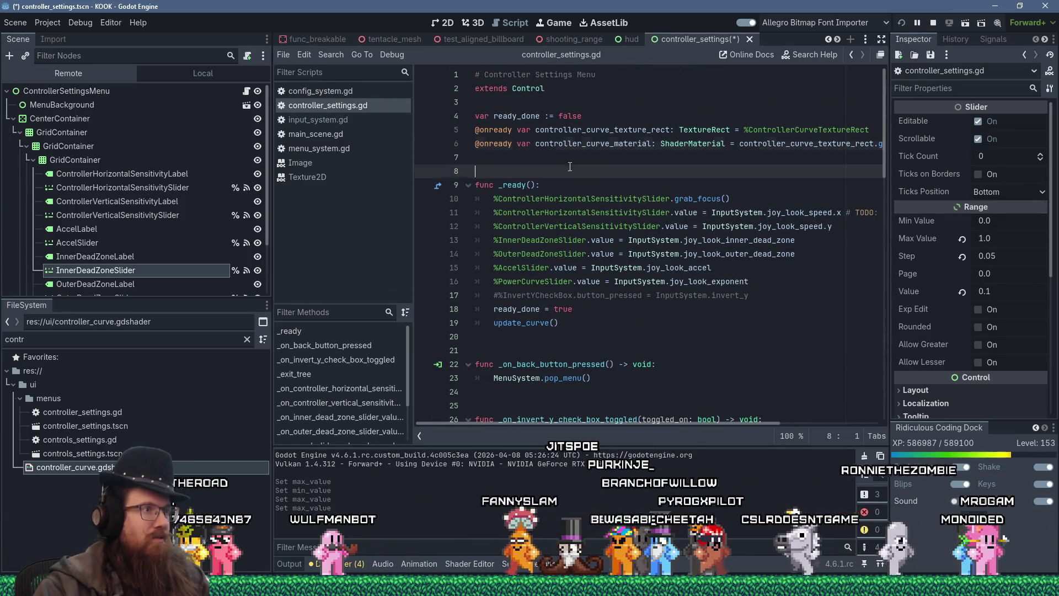
{"action": "key", "text": "Return"}
{"action": "key", "text": "Return"}
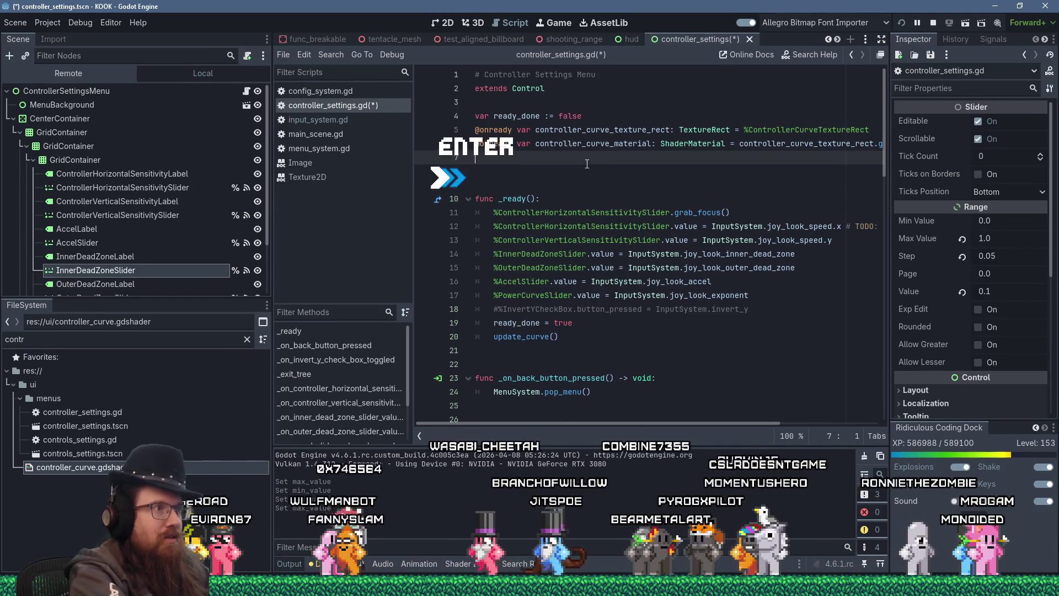
{"action": "key", "text": "Up"}
{"action": "key", "text": "Up"}
{"action": "type", "text": "const "}
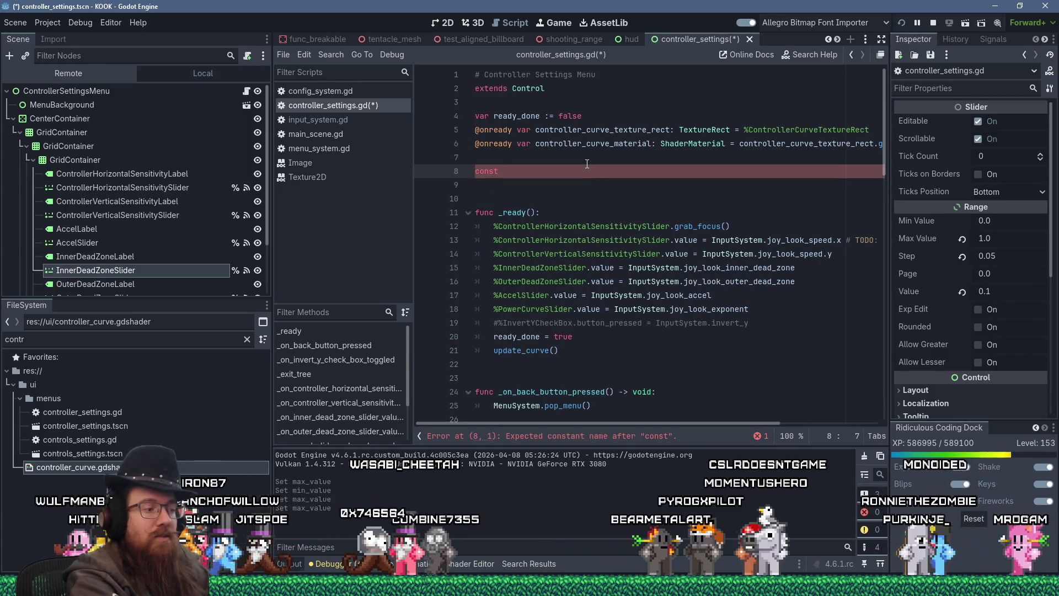
{"action": "type", "text": "INNER_DEADZONE_"}
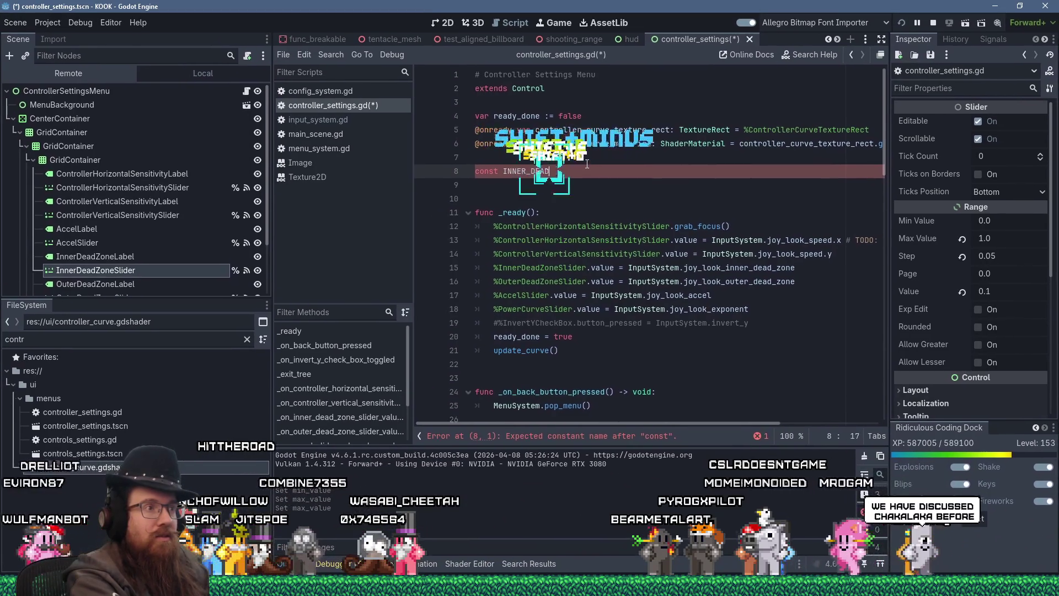
{"action": "type", "text": "MAX := "}
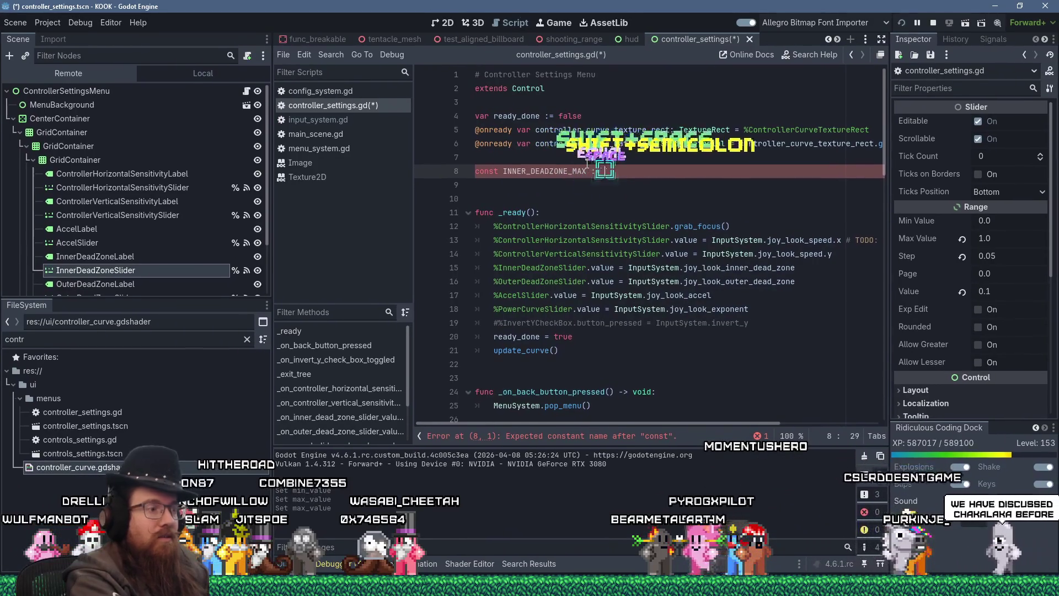
{"action": "type", "text": "0.9"}
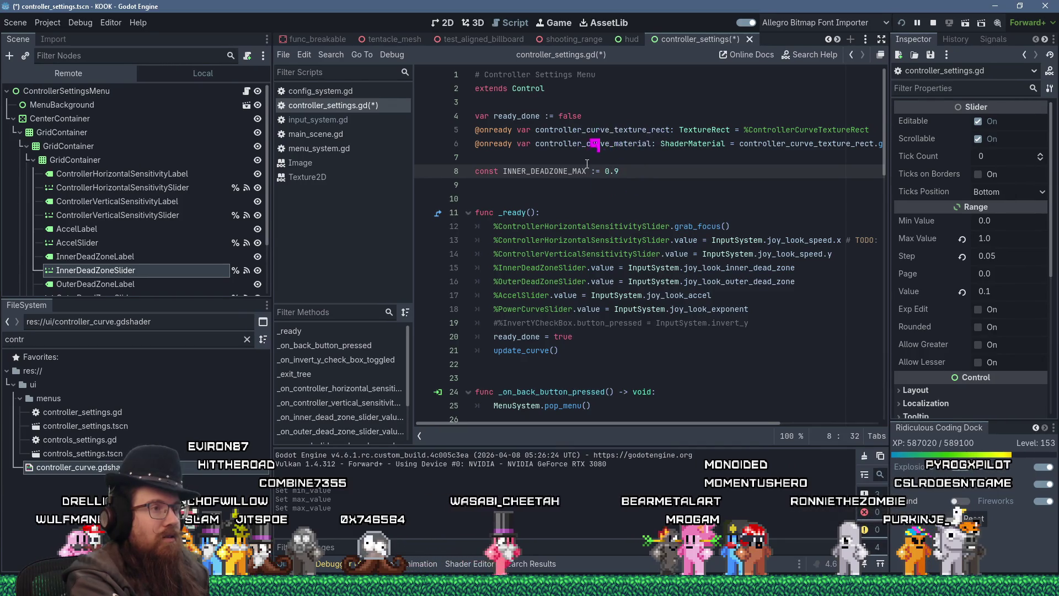
{"action": "key", "text": "Return"}
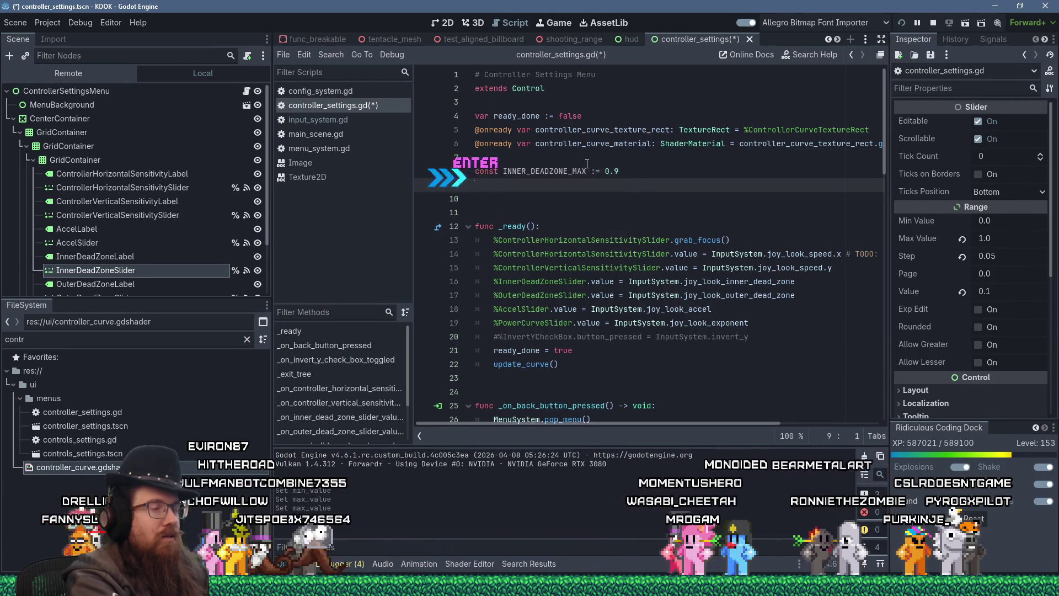
{"action": "type", "text": "const OUTER_DEADZ"}
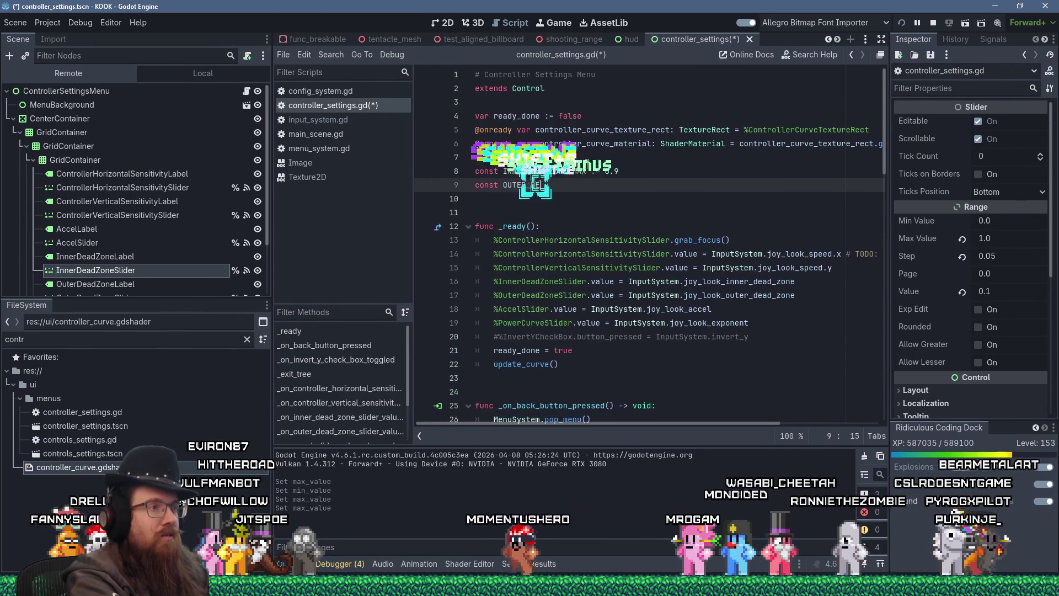
{"action": "type", "text": "ONE_"}
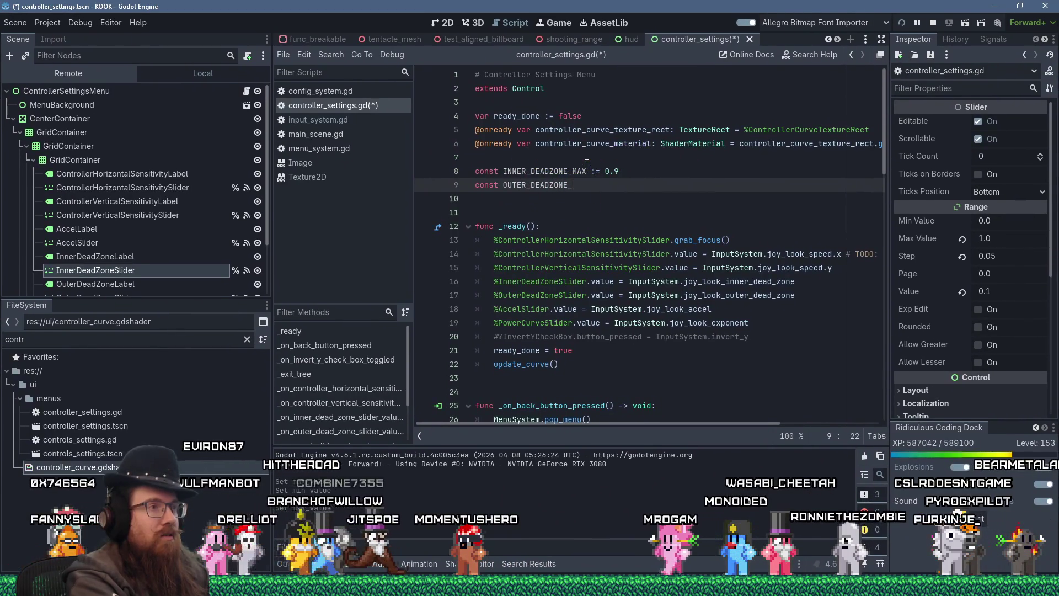
{"action": "type", "text": "MIN := 0."}
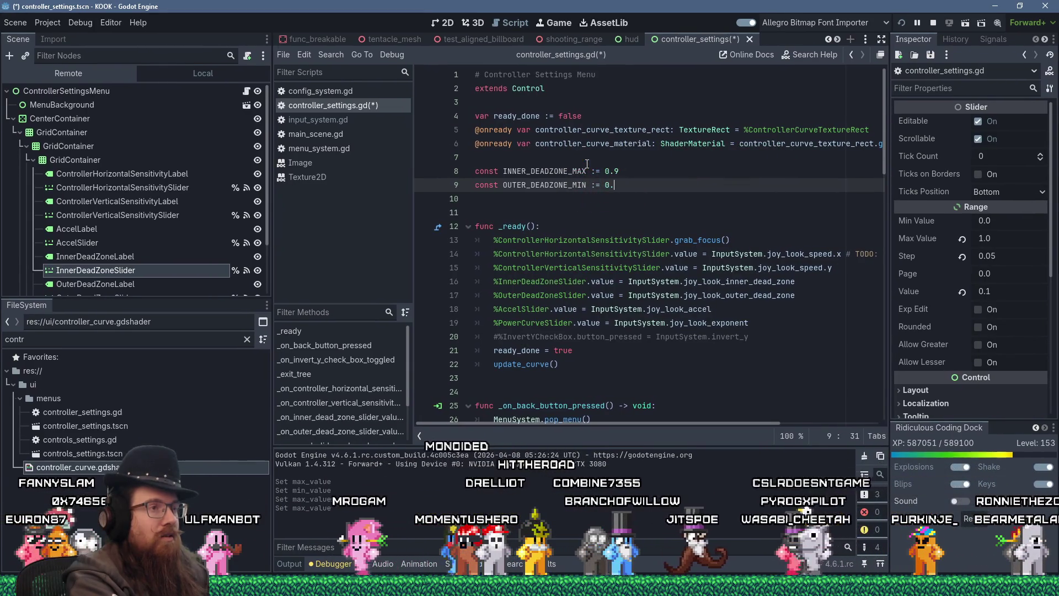
{"action": "type", "text": "9"}
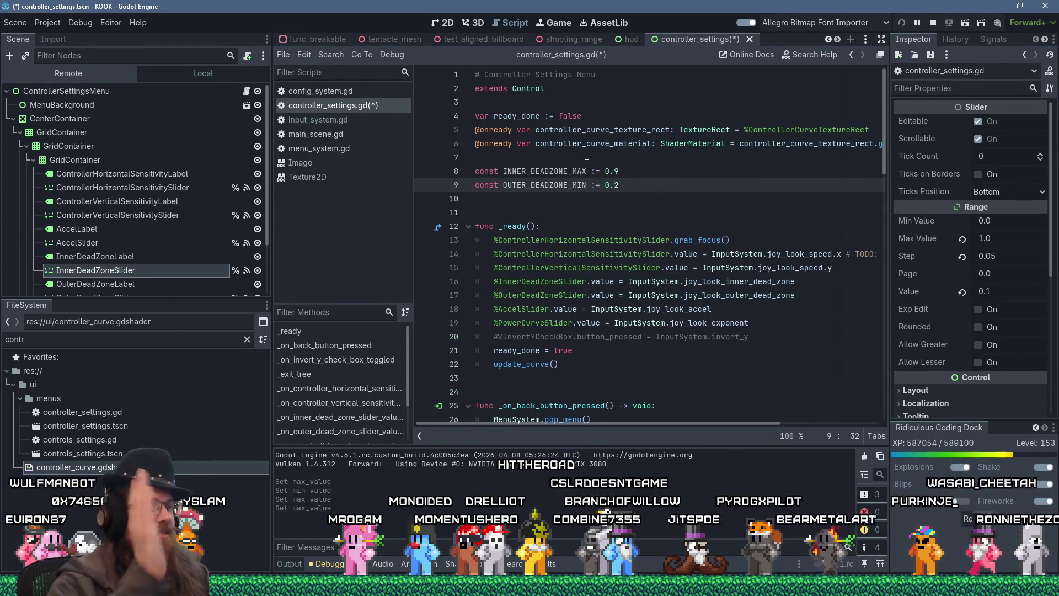
Step: On line 51, replace %OuterDeadZoneSlider.step with deadzone_slider_step
{"action": "scroll", "coordinate": [596, 166], "scroll_direction": "down", "scroll_amount": 3}
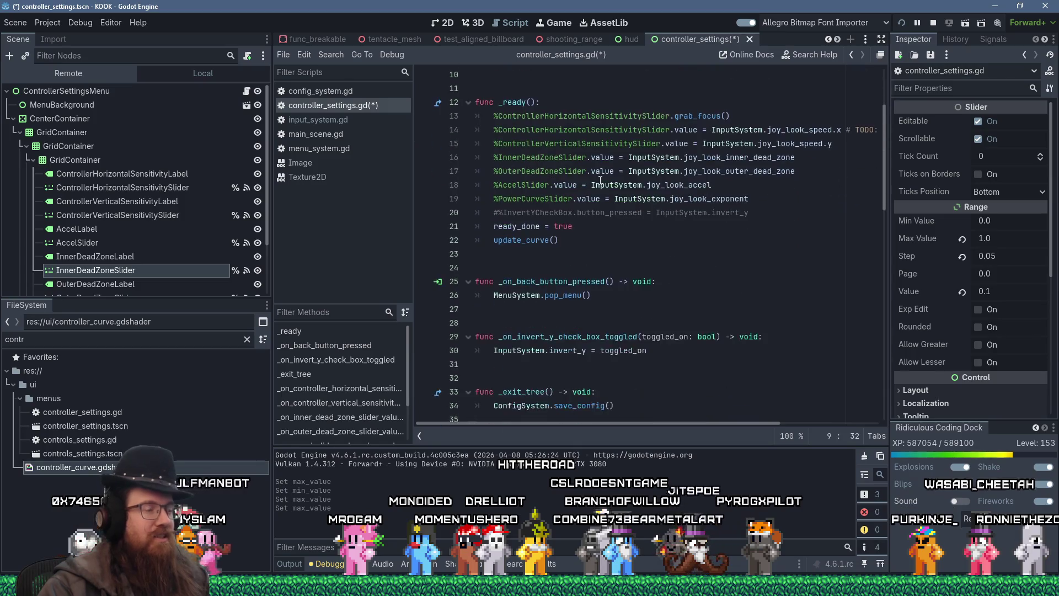
{"action": "scroll", "coordinate": [600, 182], "scroll_direction": "up", "scroll_amount": 3}
{"action": "scroll", "coordinate": [599, 184], "scroll_direction": "down", "scroll_amount": 11}
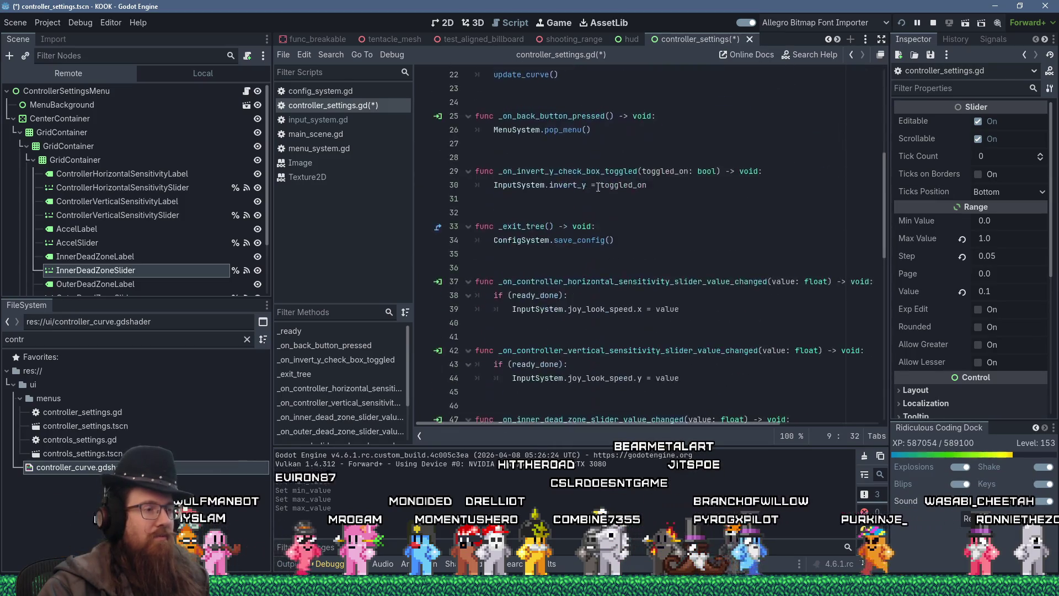
{"action": "scroll", "coordinate": [601, 186], "scroll_direction": "down", "scroll_amount": 1}
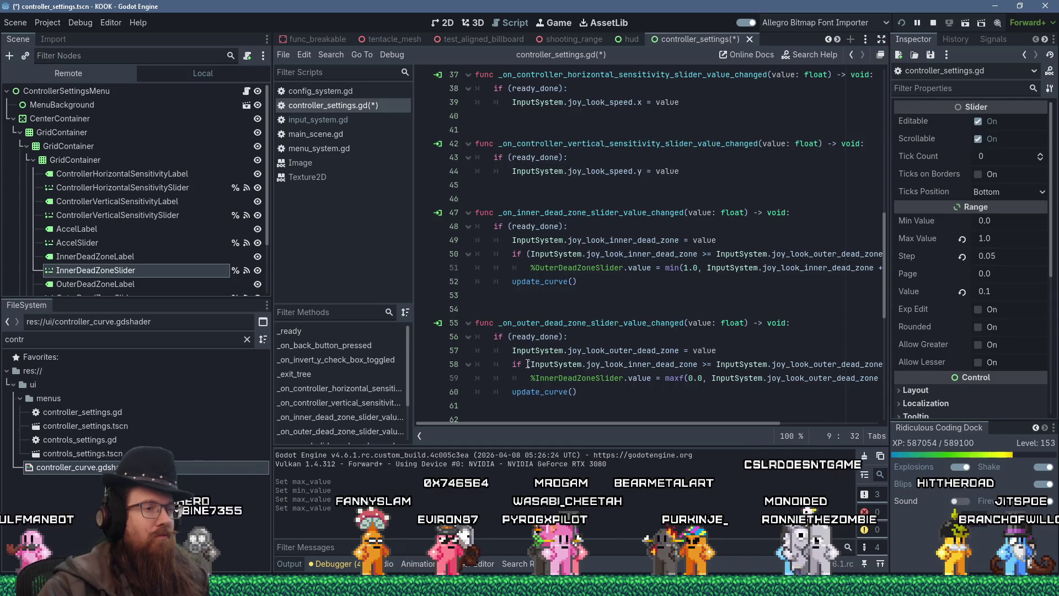
{"action": "left_click_drag", "start_coordinate": [601, 422], "coordinate": [638, 421]}
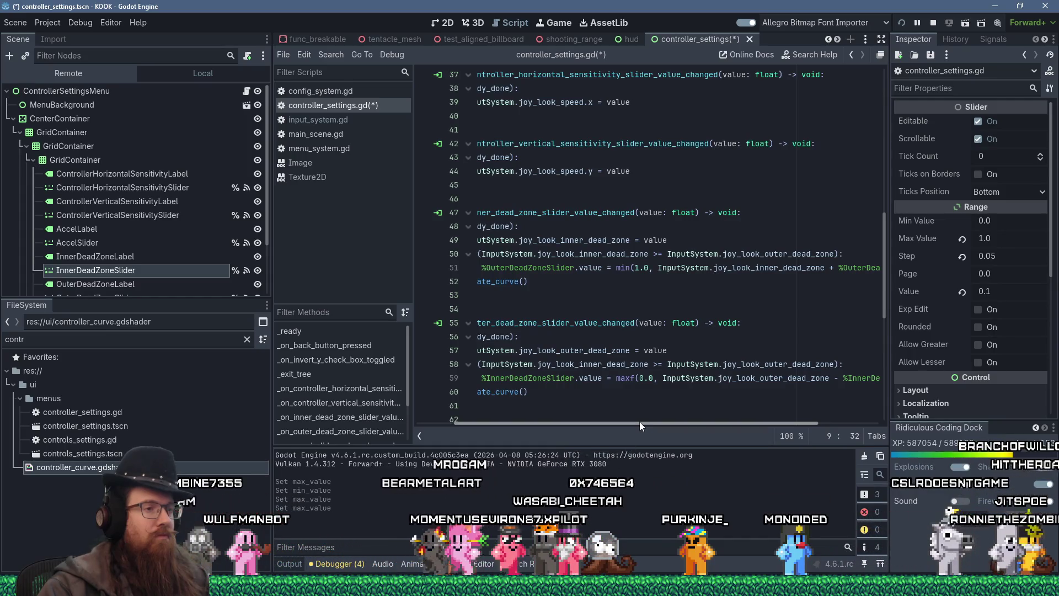
{"action": "mouse_move", "coordinate": [640, 422]}
{"action": "left_mouse_down"}
{"action": "mouse_move", "coordinate": [734, 428]}
{"action": "mouse_move", "coordinate": [599, 427]}
{"action": "mouse_move", "coordinate": [786, 433]}
{"action": "left_mouse_up"}
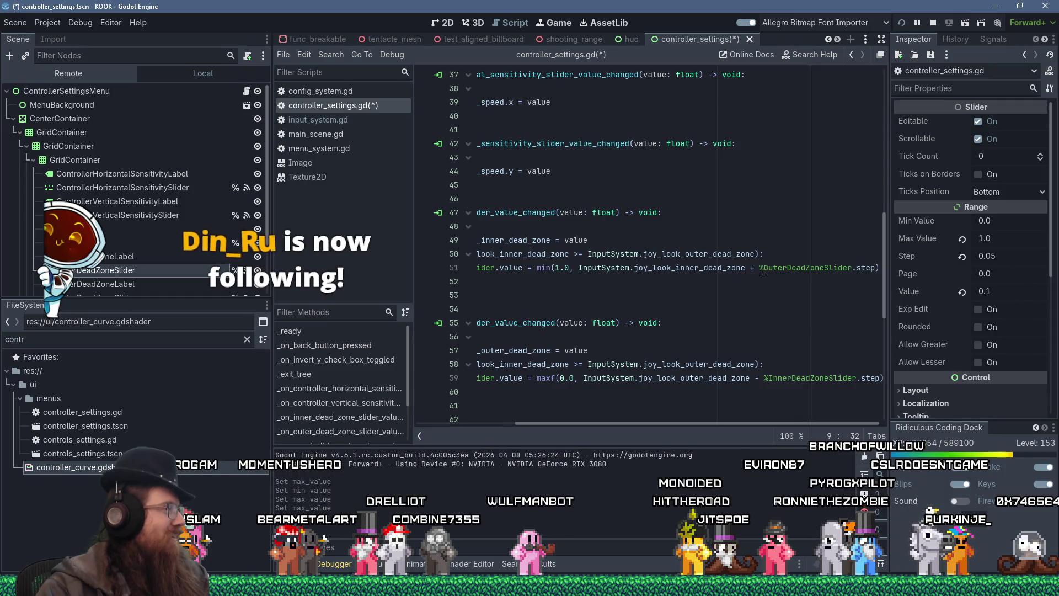
{"action": "left_click_drag", "start_coordinate": [760, 267], "coordinate": [889, 270]}
{"action": "key", "text": "ctrl+c"}
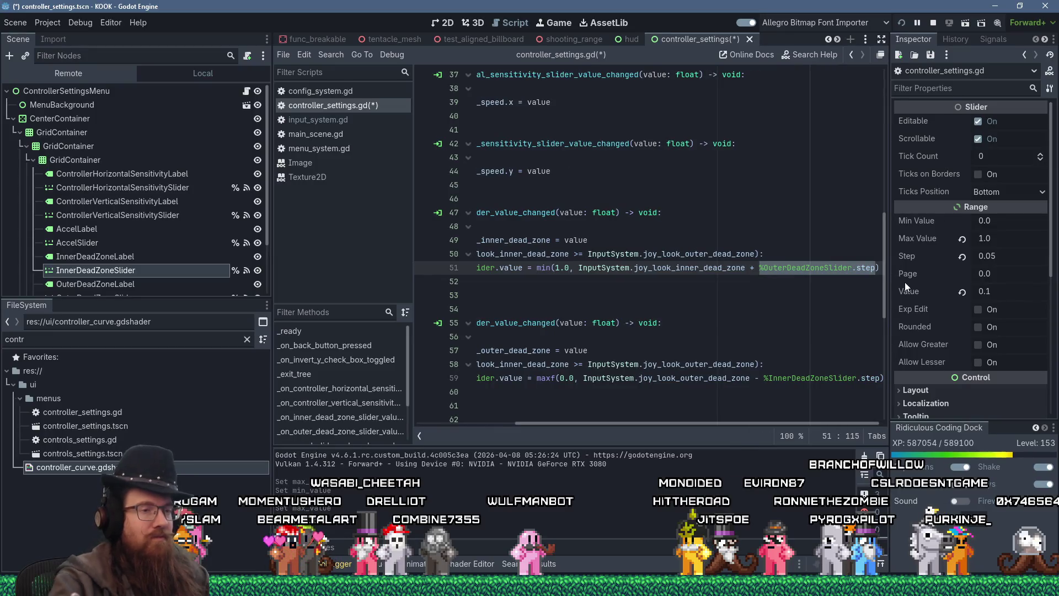
{"action": "key", "text": "BackSpace"}
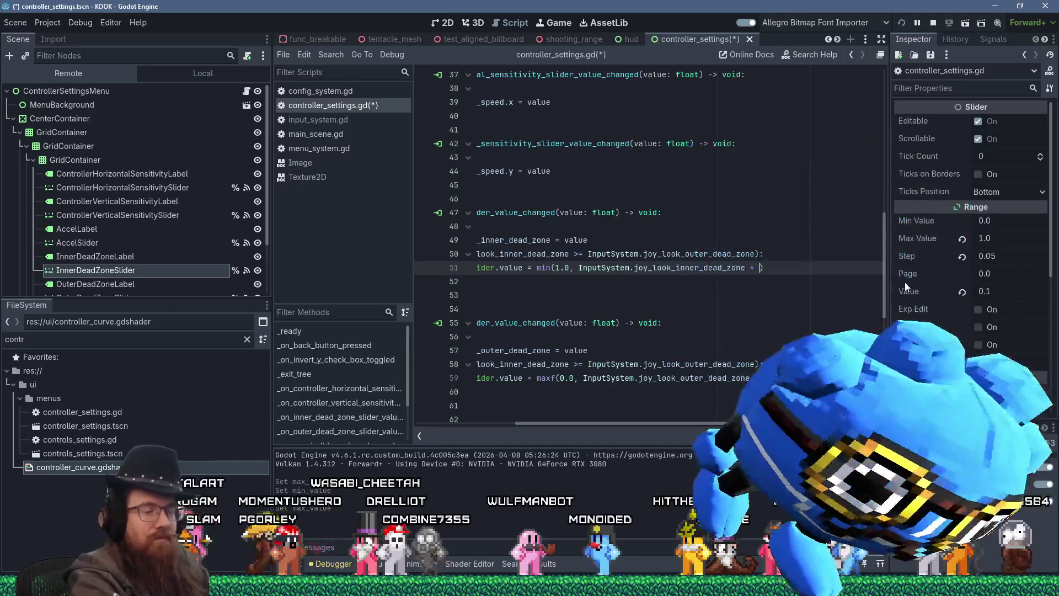
{"action": "type", "text": "deadzone_slider_step"}
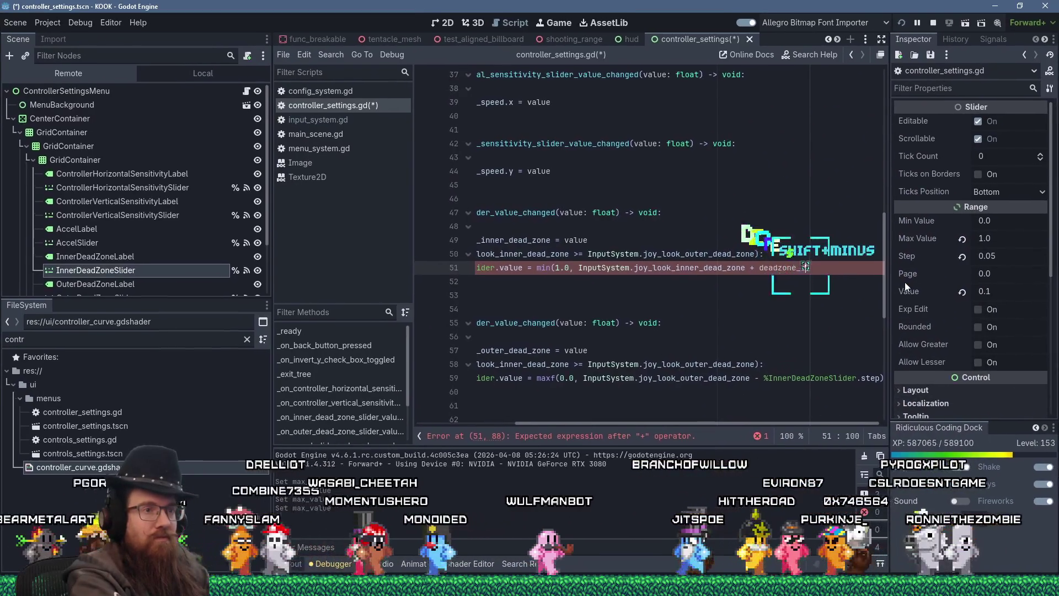
{"action": "key", "text": "ctrl+Home"}
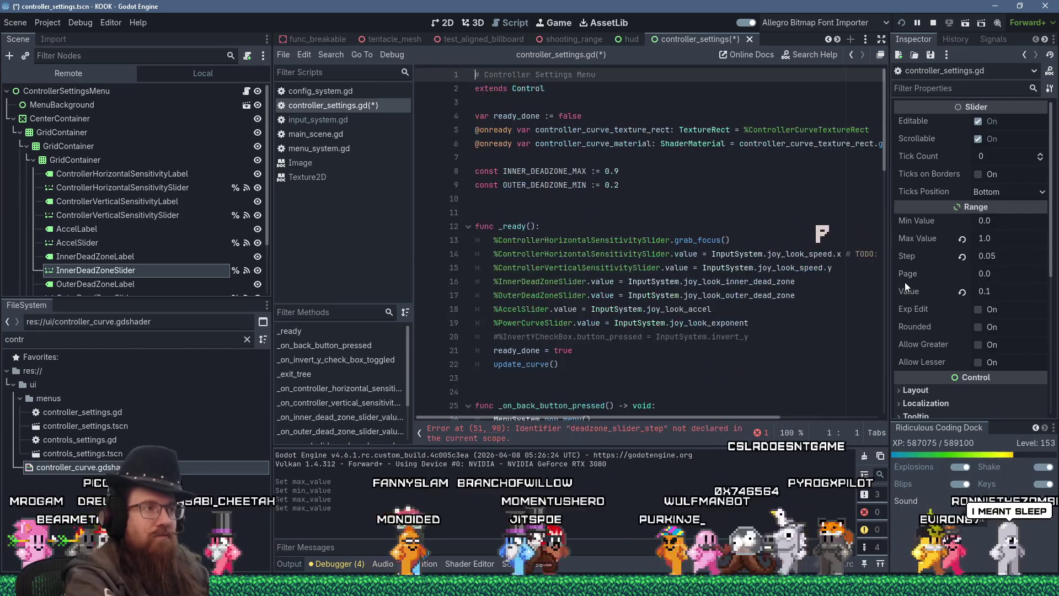
{"action": "key", "text": "Down"}
{"action": "key", "text": "Down"}
{"action": "key", "text": "Down"}
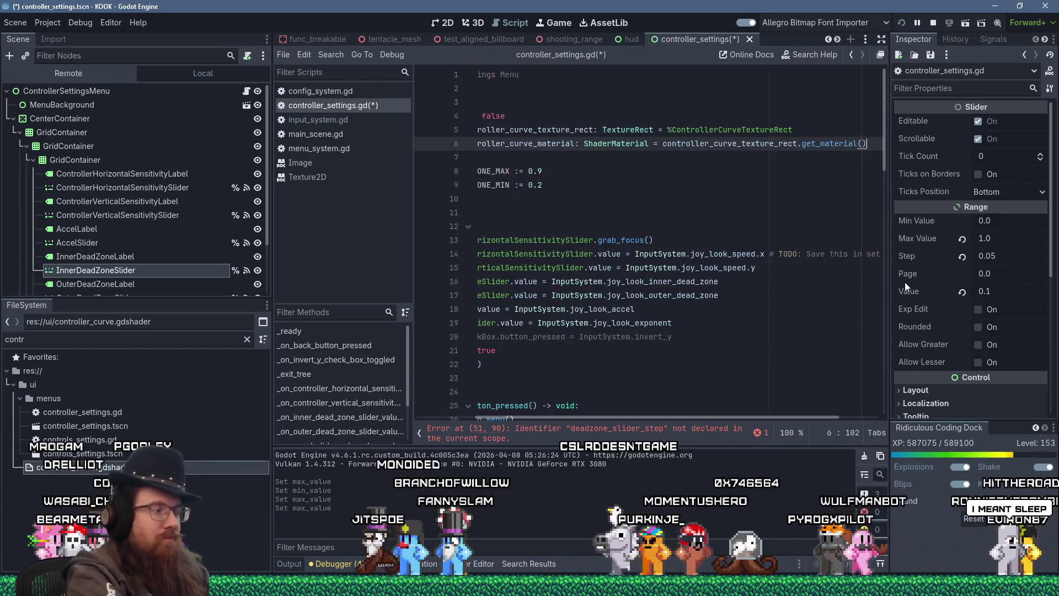
{"action": "key", "text": "End"}
{"action": "key", "text": "Return"}
{"action": "type", "text": "@onready var deadzo"}
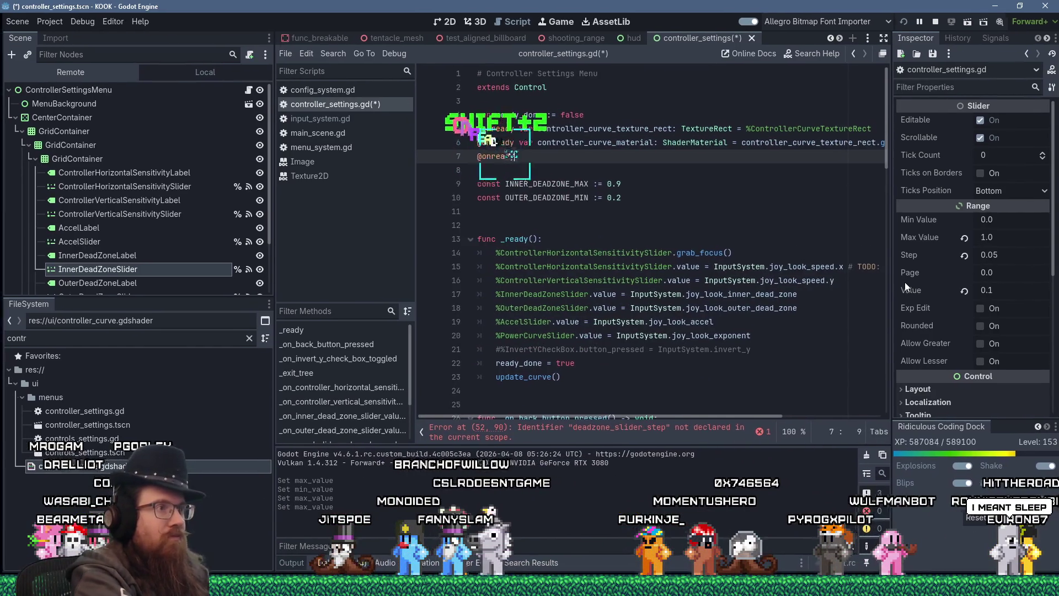
{"action": "type", "text": "ne_slider_step "}
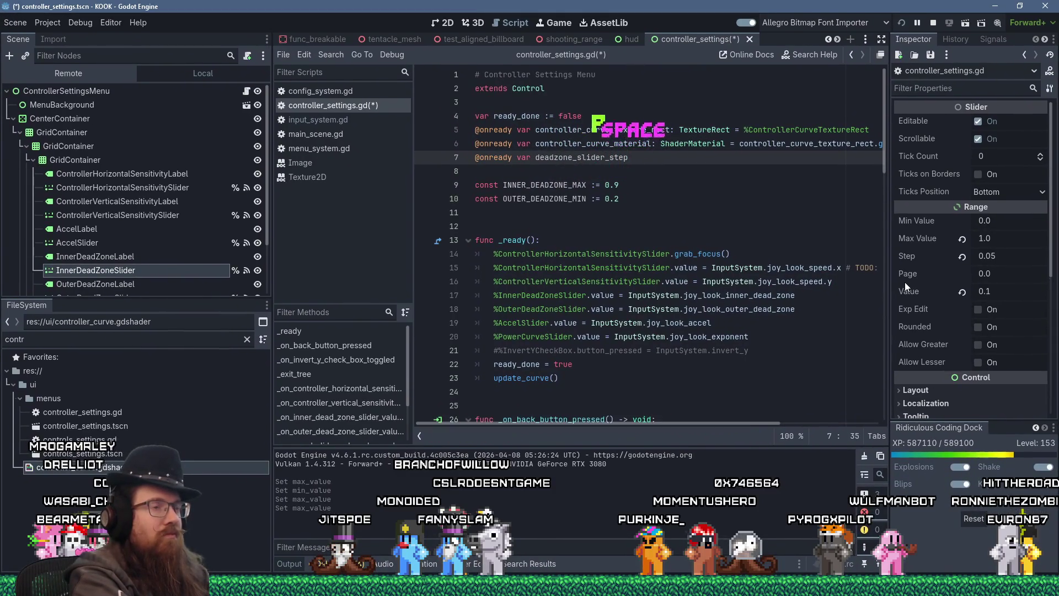
{"action": "type", "text": ": float ="}
{"action": "key", "text": "ctrl+v"}
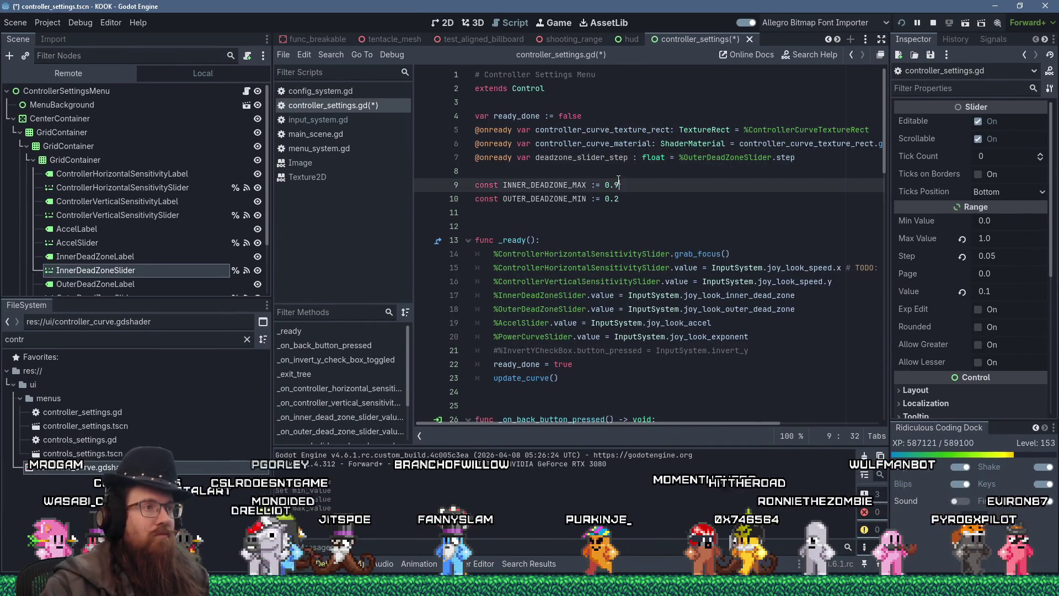
{"action": "double_click", "coordinate": [585, 157]}
{"action": "right_click", "coordinate": [601, 158]}
{"action": "left_click", "coordinate": [632, 234]}
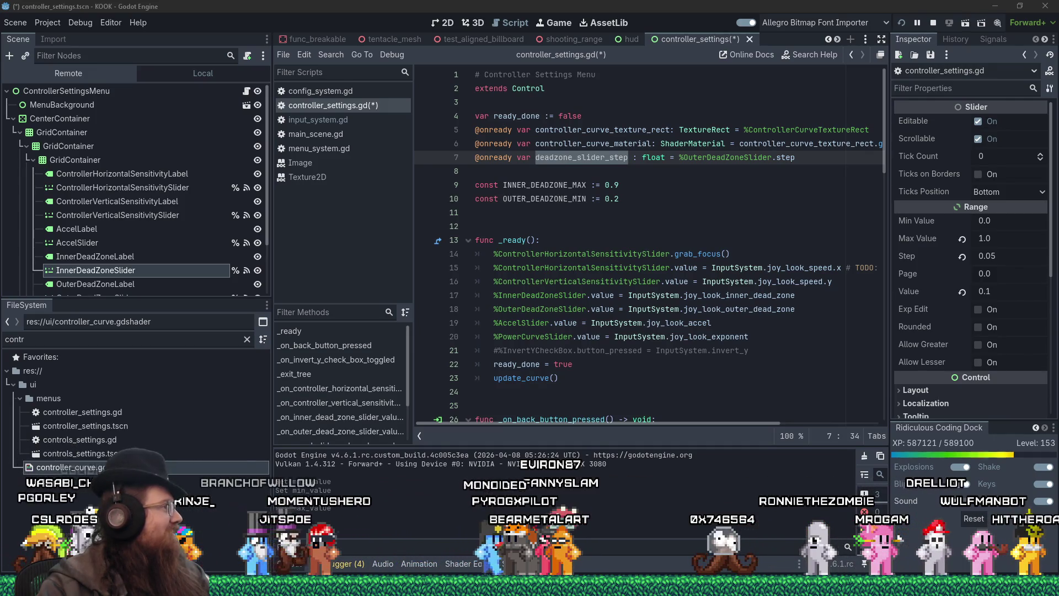
{"action": "key", "text": "alt+Tab"}
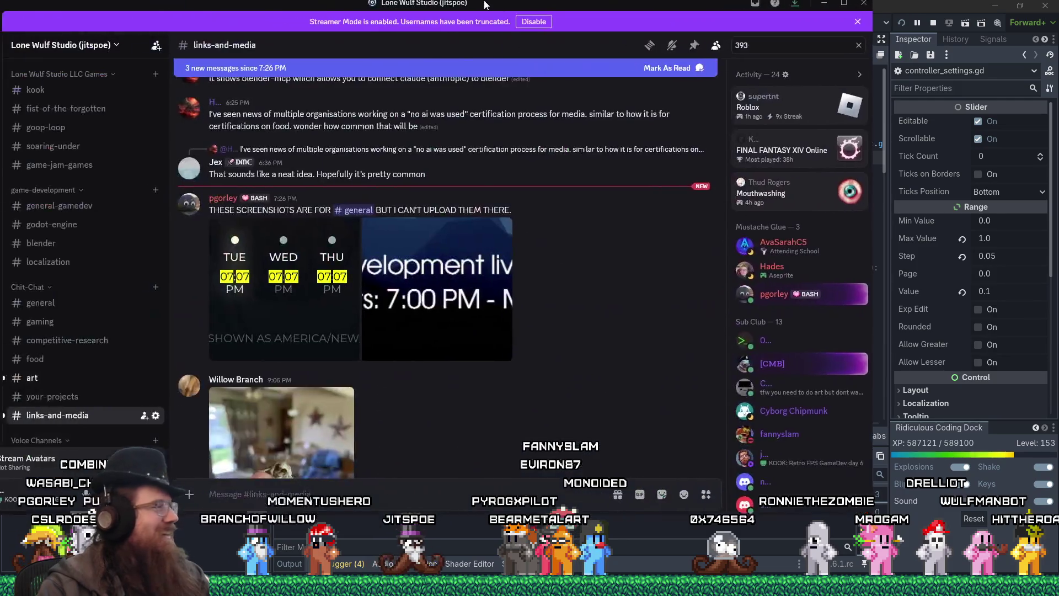
{"action": "scroll", "coordinate": [523, 291], "scroll_direction": "up", "scroll_amount": 1}
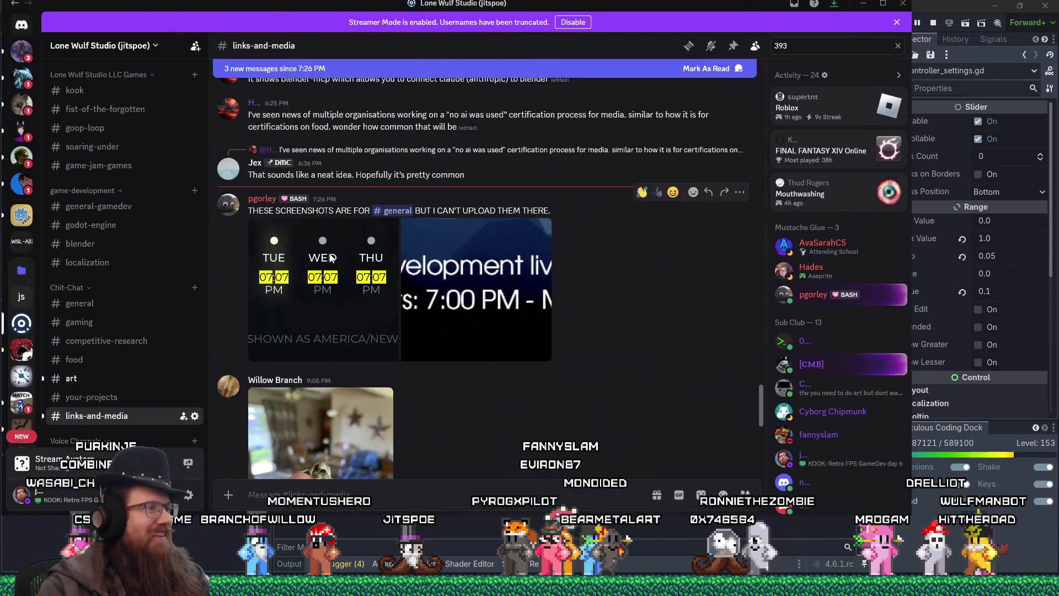
{"action": "left_click", "coordinate": [325, 286]}
{"action": "left_click", "coordinate": [584, 389]}
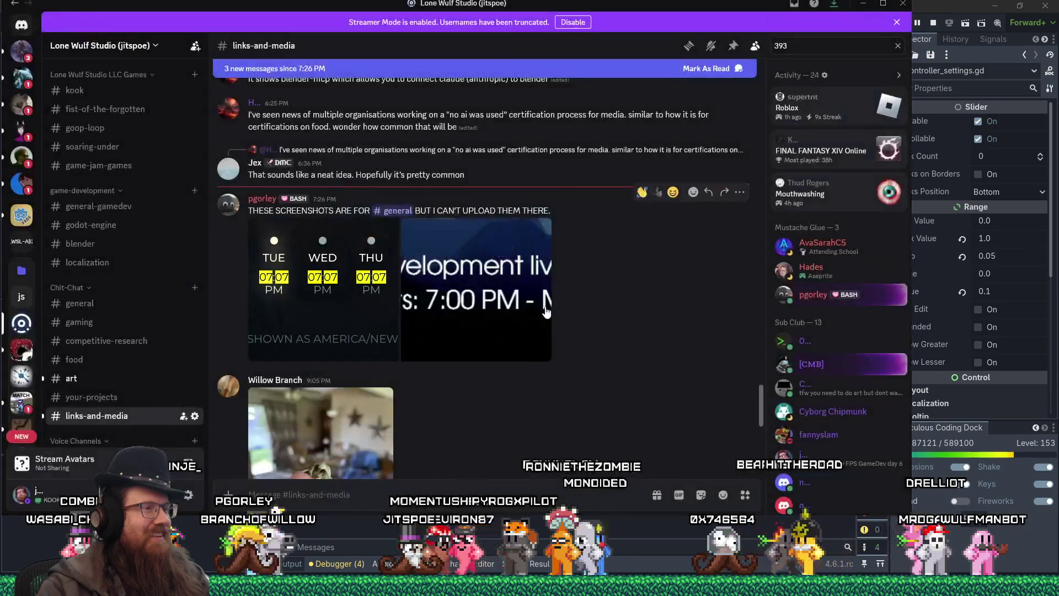
{"action": "left_click", "coordinate": [543, 313]}
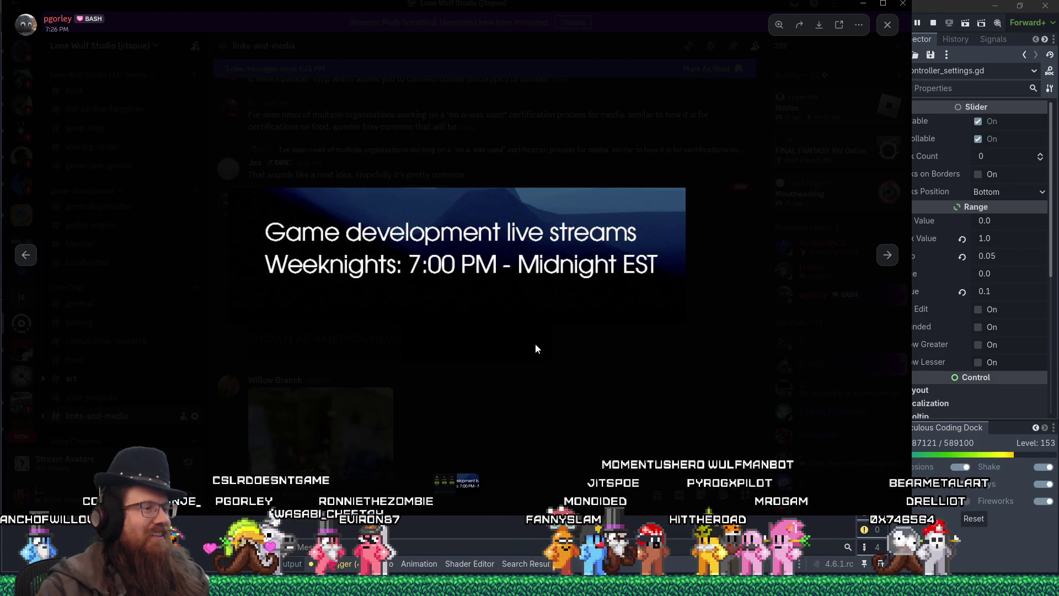
{"action": "left_click", "coordinate": [546, 368]}
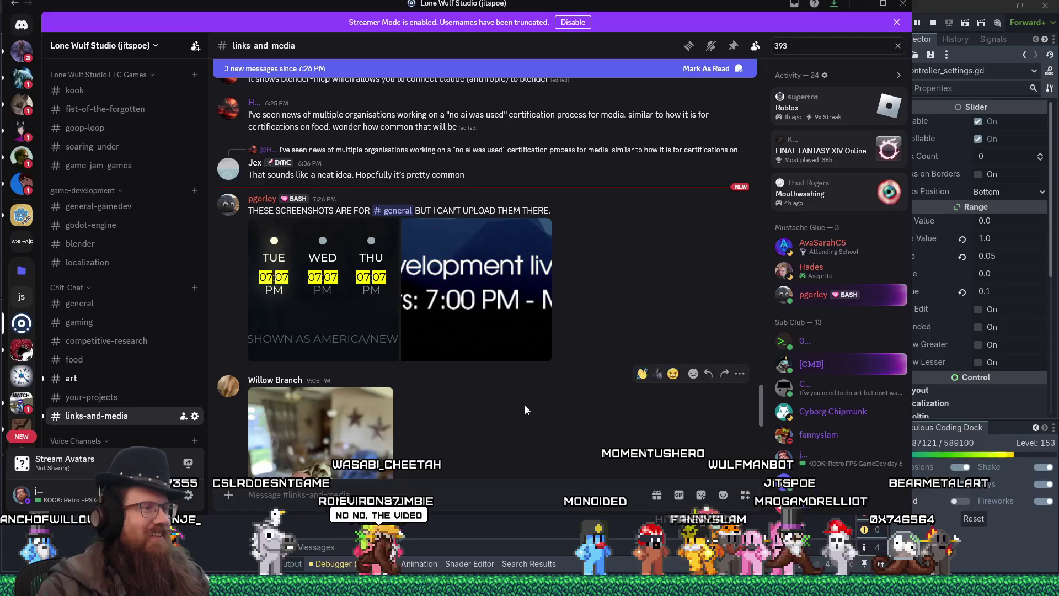
{"action": "left_click", "coordinate": [516, 372]}
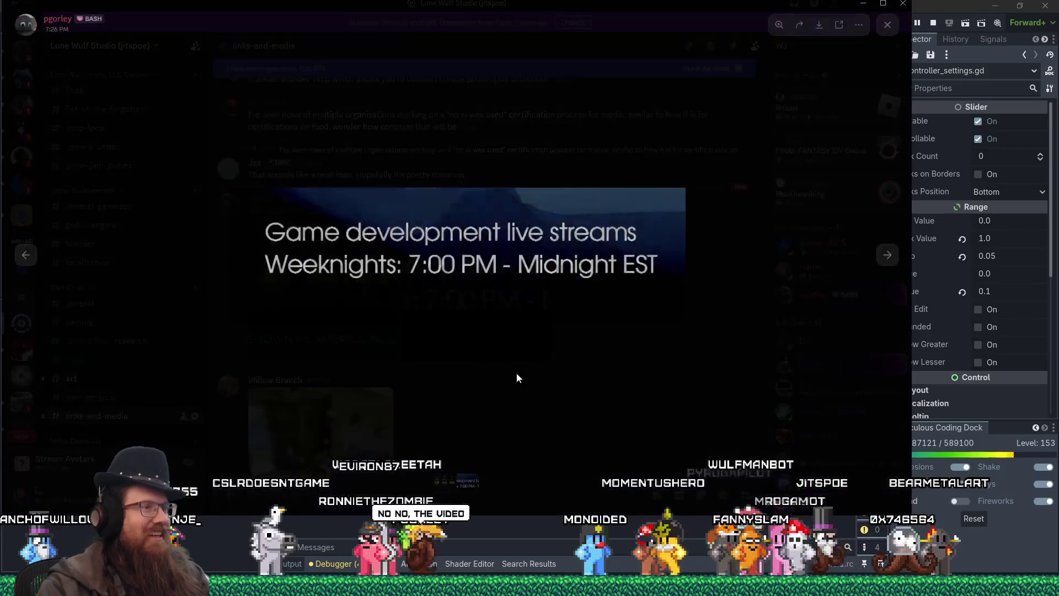
{"action": "left_click", "coordinate": [559, 418]}
{"action": "scroll", "coordinate": [560, 418], "scroll_direction": "down", "scroll_amount": 5}
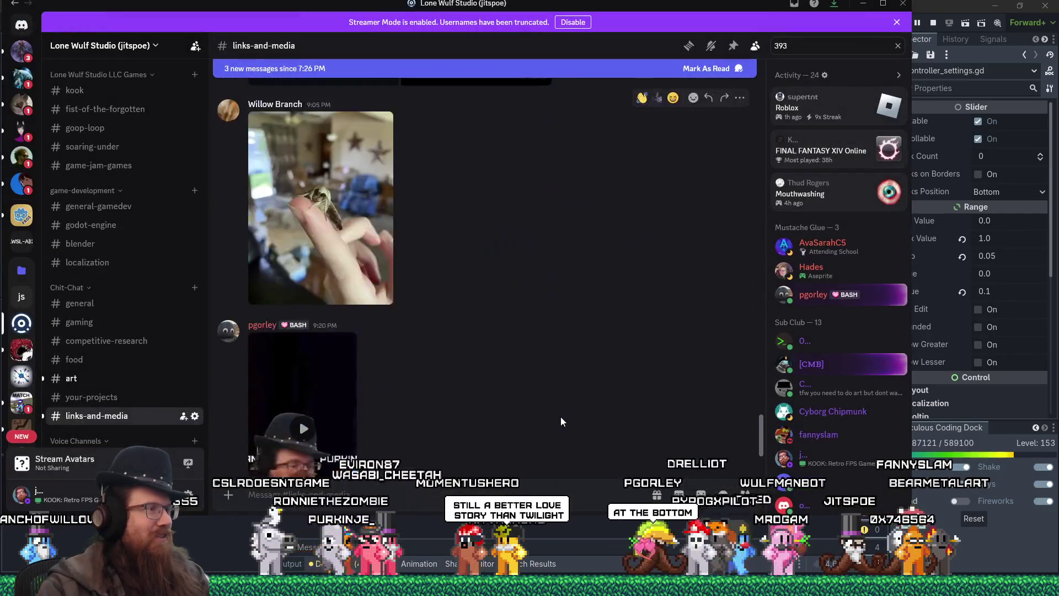
{"action": "left_click", "coordinate": [323, 352]}
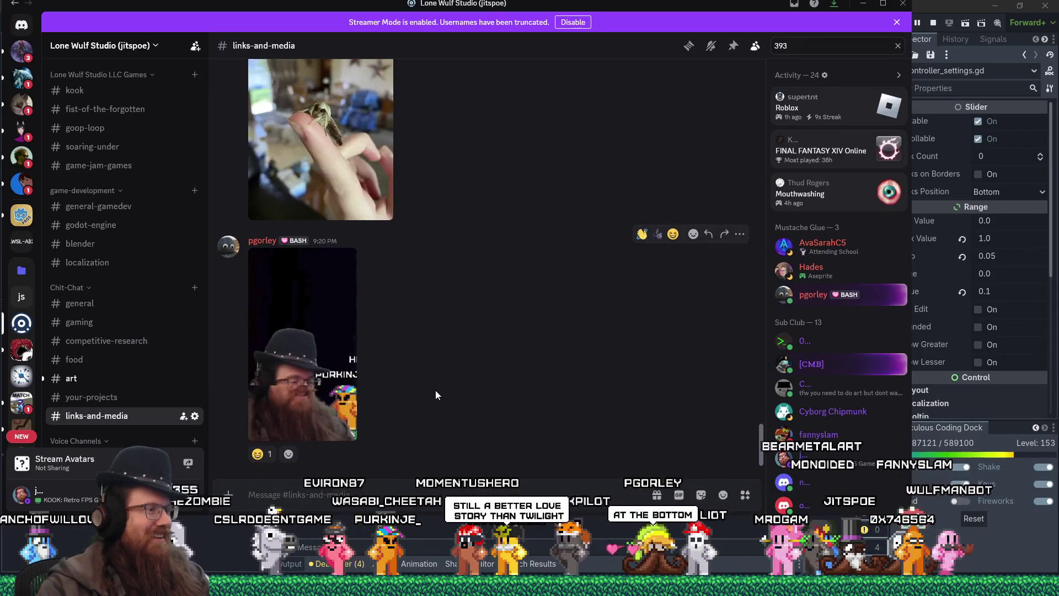
{"action": "left_click_drag", "start_coordinate": [519, 5], "coordinate": [574, 0]}
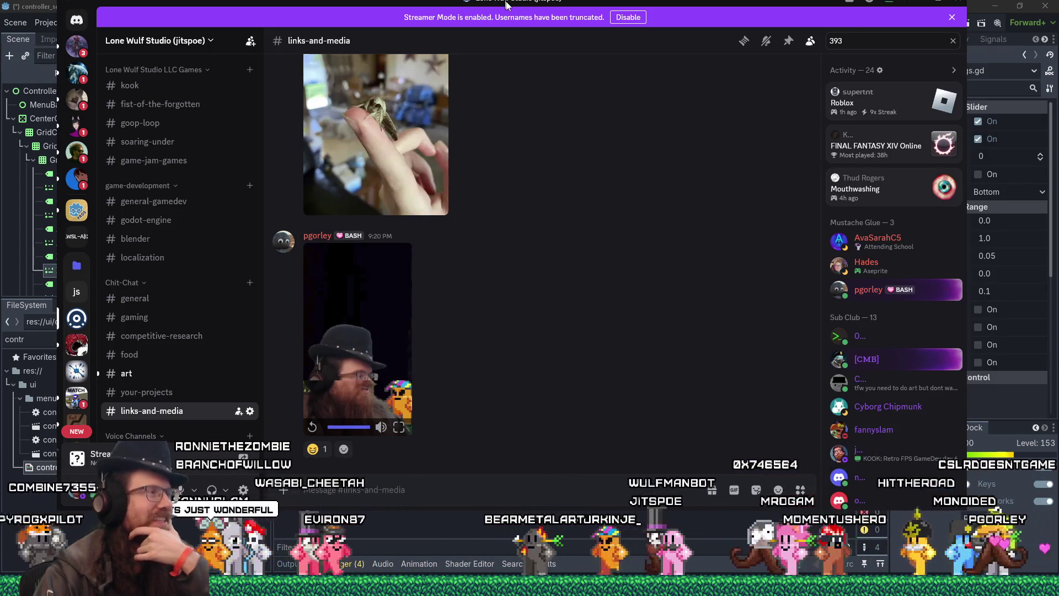
{"action": "key", "text": "alt+Tab"}
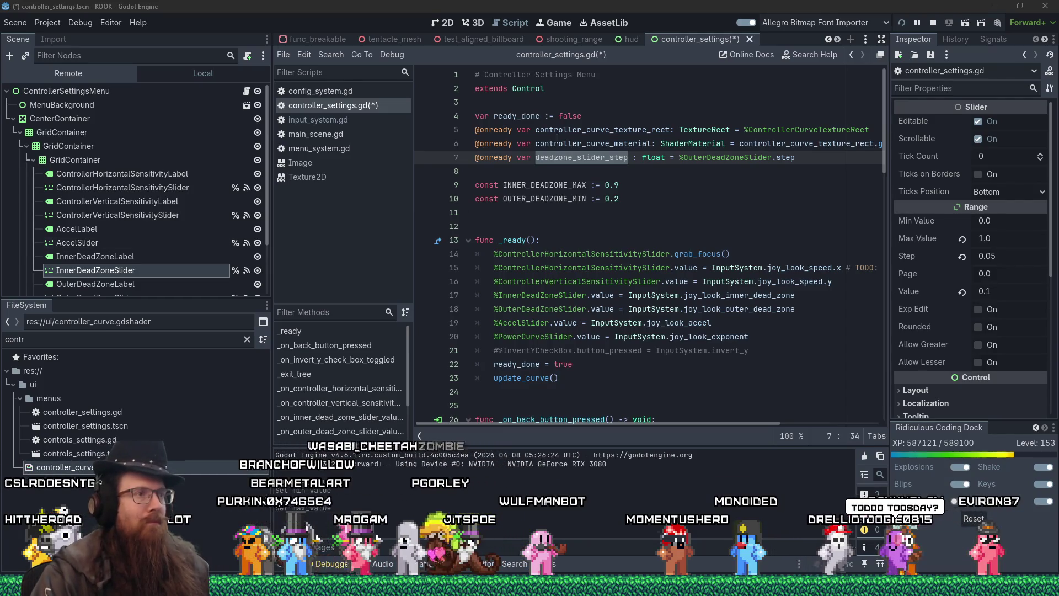
{"action": "right_click", "coordinate": [578, 158]}
Step: Copy the deadzone_slider_step name and drag the dock splitter left to widen the code area
{"action": "left_click", "coordinate": [603, 235]}
{"action": "scroll", "coordinate": [665, 292], "scroll_direction": "down", "scroll_amount": 18}
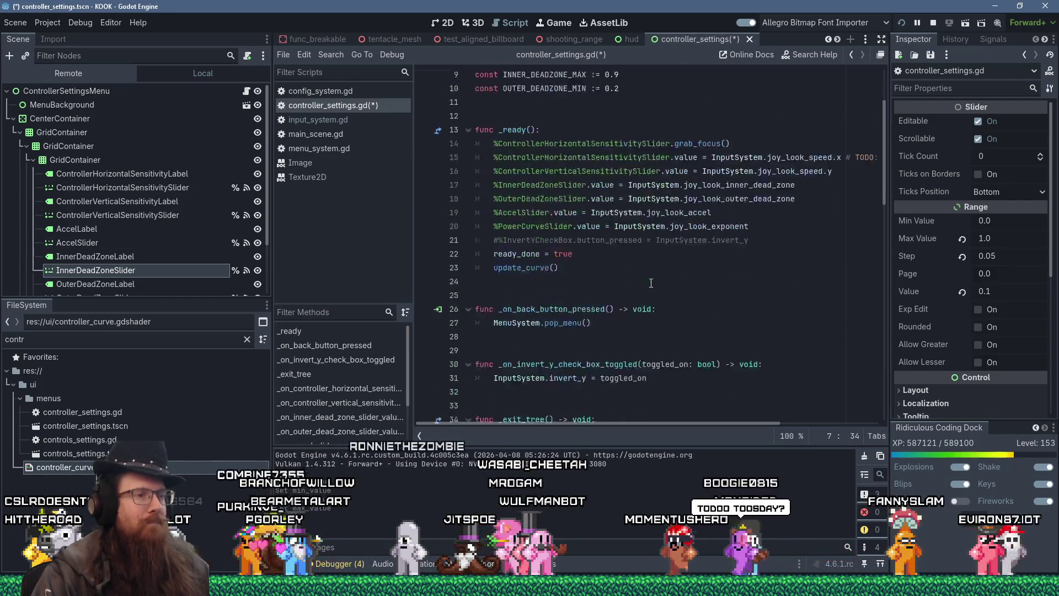
{"action": "scroll", "coordinate": [665, 291], "scroll_direction": "down", "scroll_amount": 2}
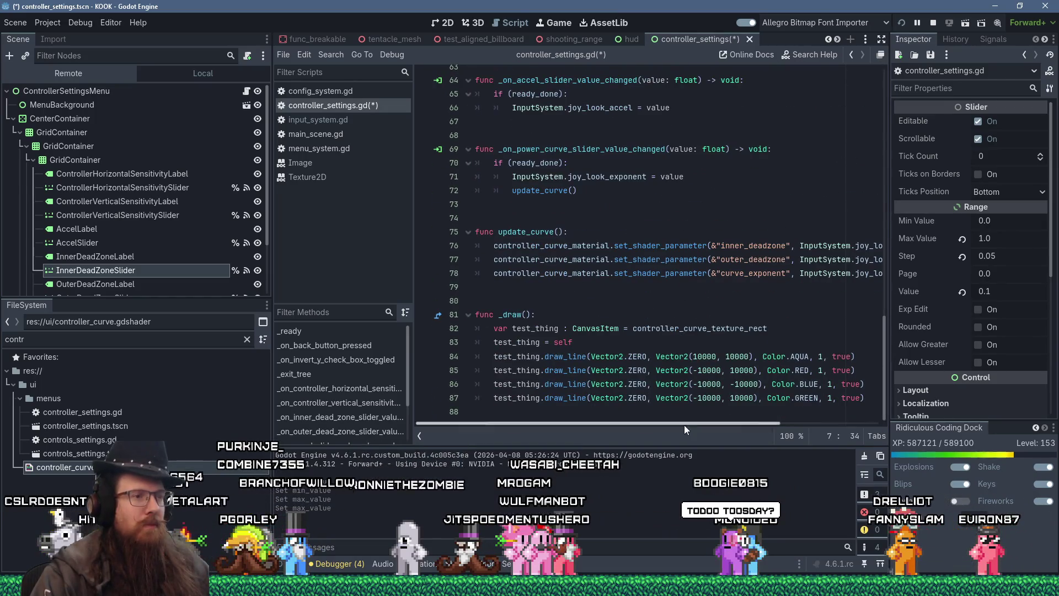
{"action": "mouse_move", "coordinate": [720, 422]}
{"action": "left_mouse_down"}
{"action": "mouse_move", "coordinate": [857, 415]}
{"action": "mouse_move", "coordinate": [647, 409]}
{"action": "left_mouse_up"}
{"action": "scroll", "coordinate": [662, 369], "scroll_direction": "up", "scroll_amount": 2}
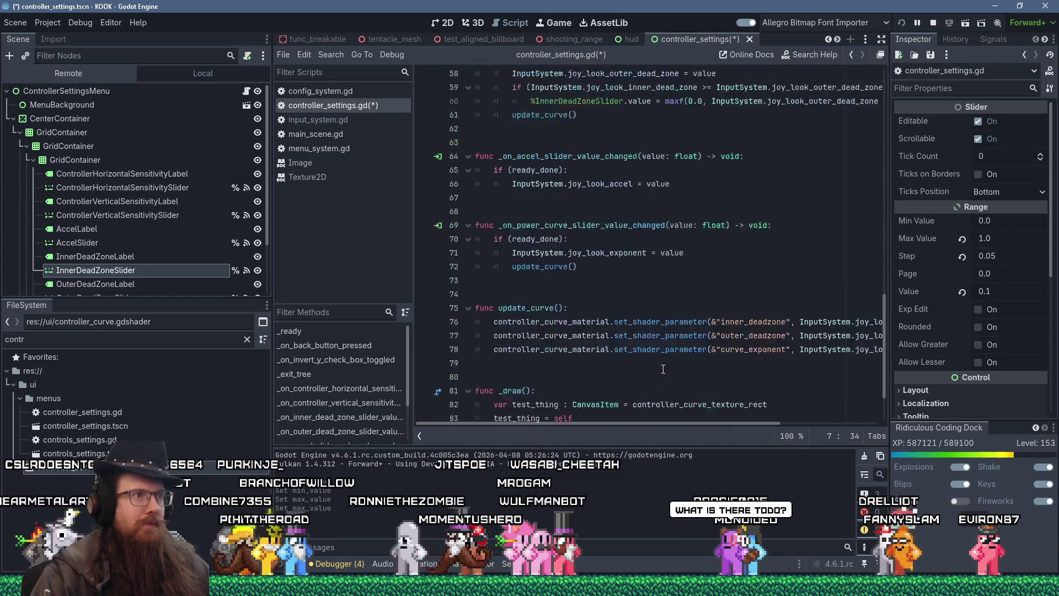
{"action": "scroll", "coordinate": [662, 368], "scroll_direction": "up", "scroll_amount": 6}
{"action": "left_click_drag", "start_coordinate": [635, 422], "coordinate": [643, 421]}
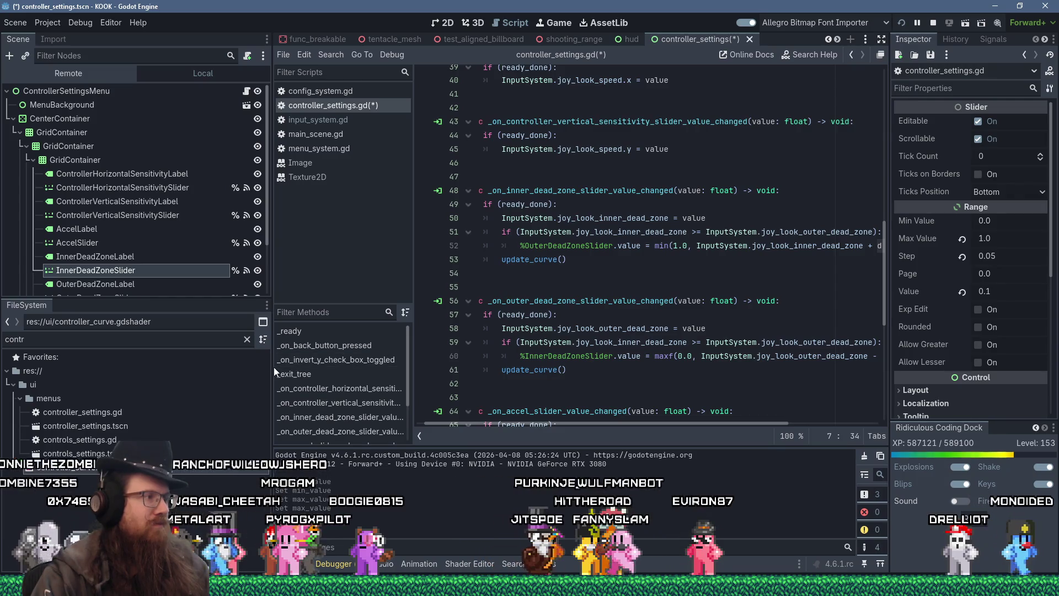
{"action": "left_click_drag", "start_coordinate": [273, 366], "coordinate": [189, 366]}
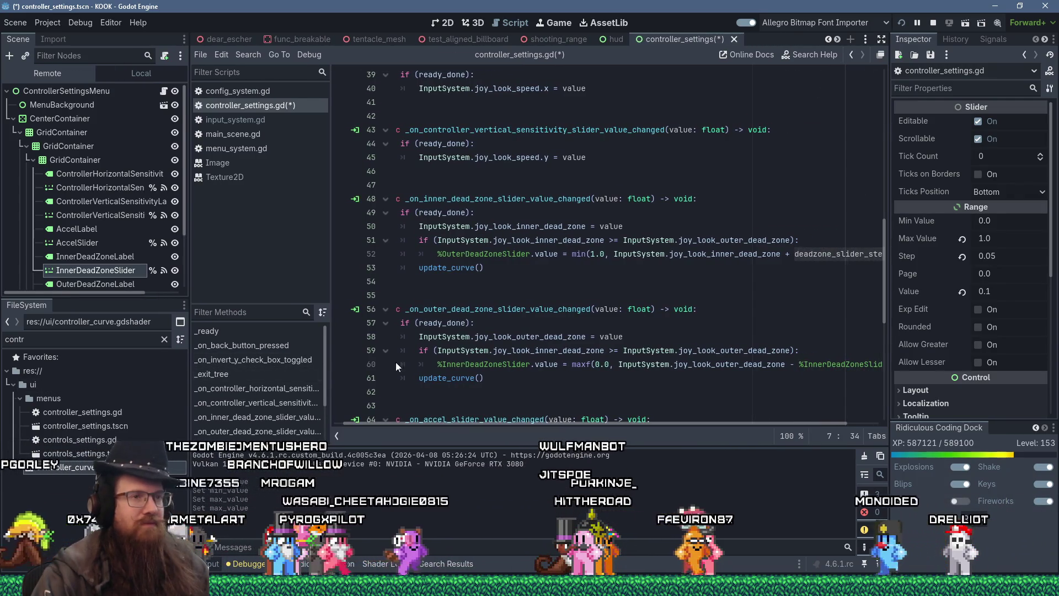
Step: On line 51, add '+ deadzone_slider_step' and change '>=' to '>'
{"action": "mouse_move", "coordinate": [833, 422]}
{"action": "left_mouse_down"}
{"action": "mouse_move", "coordinate": [879, 423]}
{"action": "mouse_move", "coordinate": [798, 415]}
{"action": "mouse_move", "coordinate": [892, 410]}
{"action": "mouse_move", "coordinate": [829, 408]}
{"action": "left_mouse_up"}
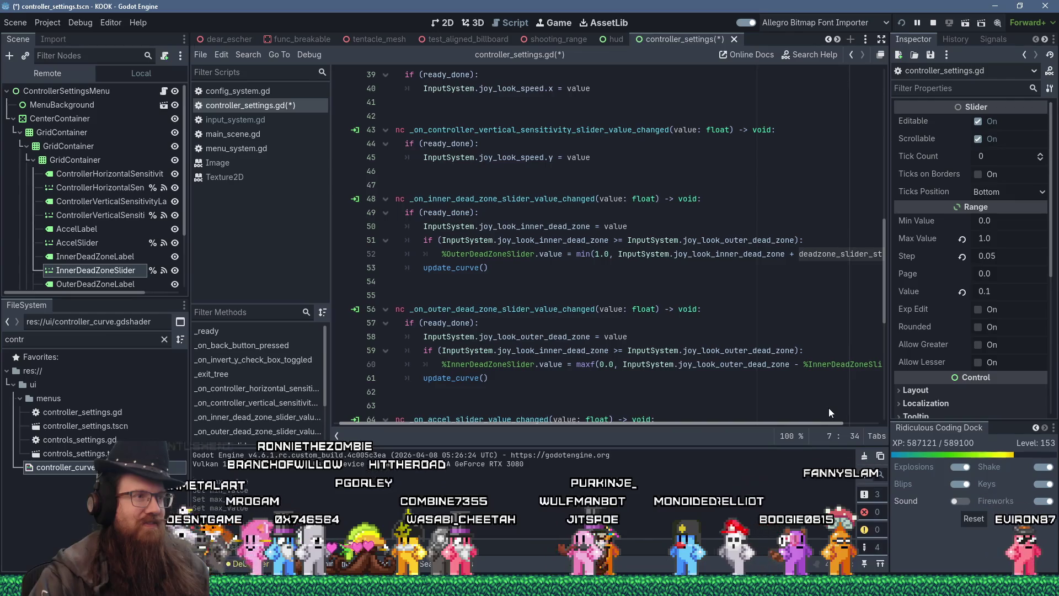
{"action": "left_click", "coordinate": [795, 240]}
{"action": "mouse_move", "coordinate": [936, 319]}
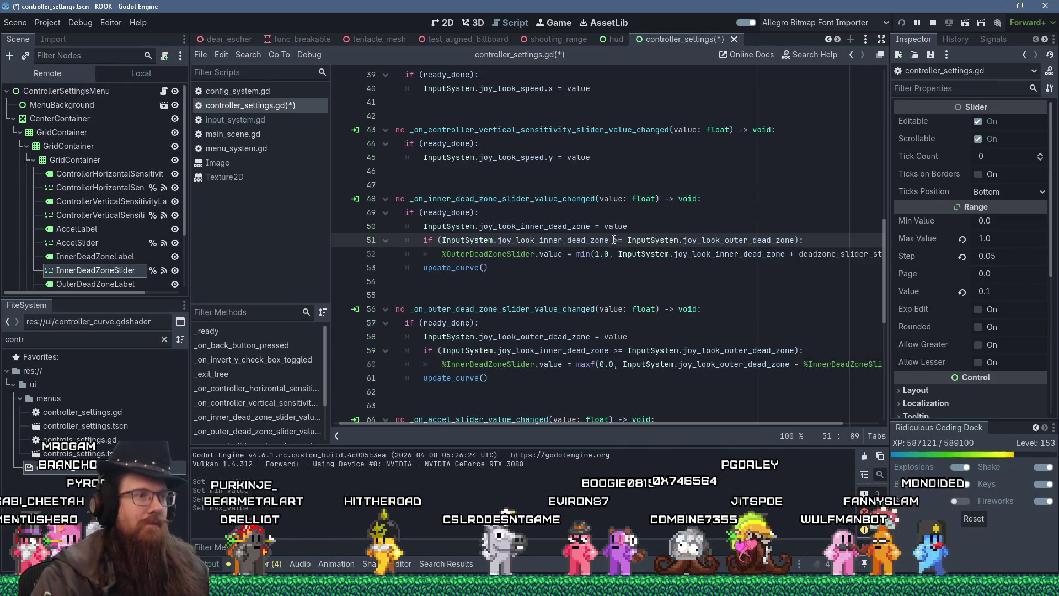
{"action": "type", "text": "+"}
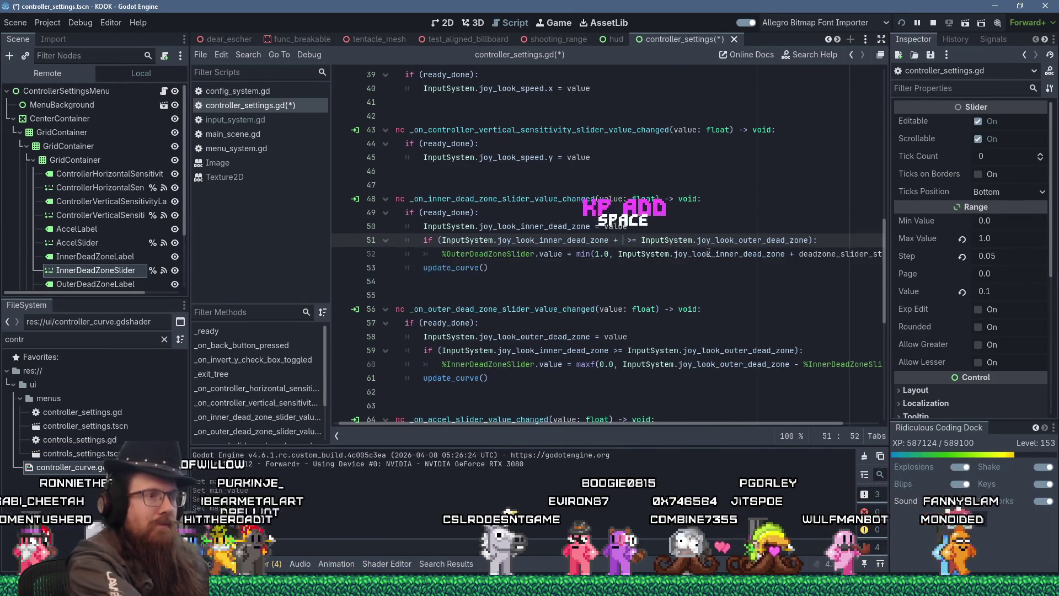
{"action": "type", "text": "deadzone_slider_step"}
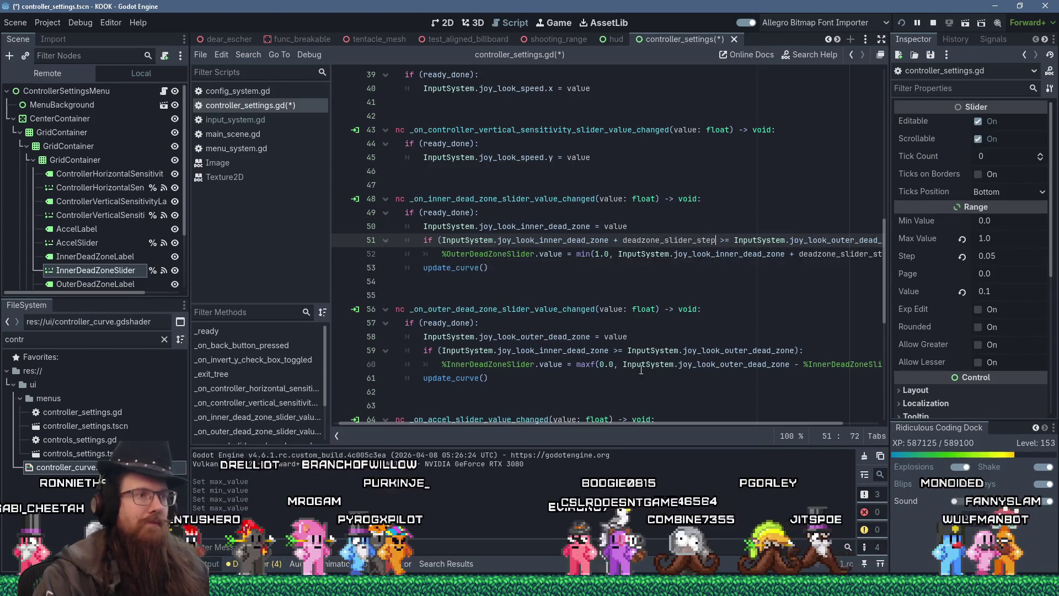
{"action": "left_click_drag", "start_coordinate": [670, 422], "coordinate": [733, 417]}
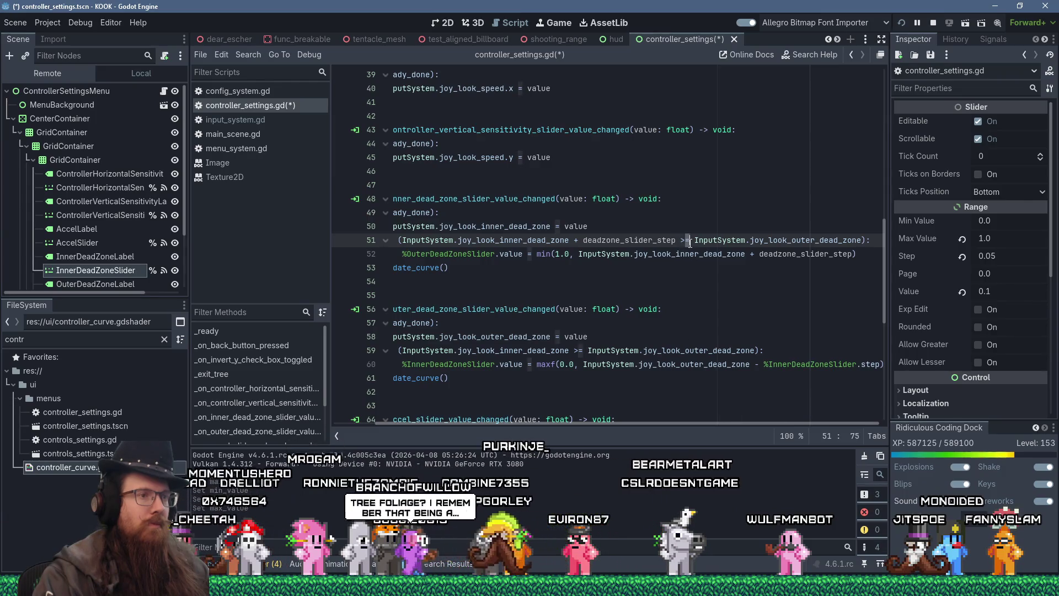
{"action": "key", "text": "BackSpace"}
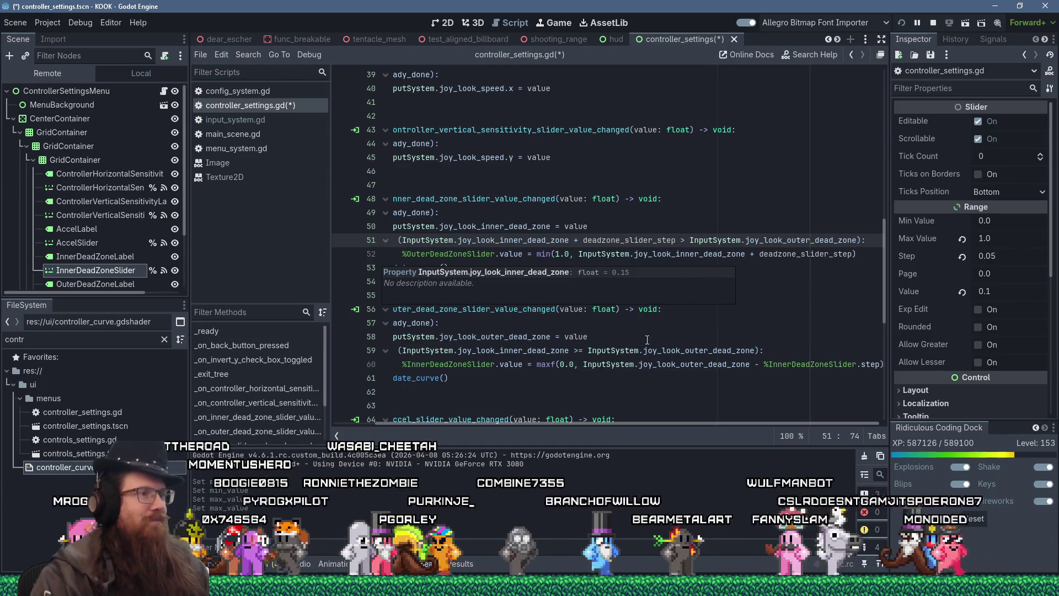
{"action": "left_click_drag", "start_coordinate": [637, 422], "coordinate": [584, 418]}
Step: On line 59, add '+ deadzone_slider_step' and make the comparison strictly '>'
{"action": "left_click", "coordinate": [616, 350]}
{"action": "key", "text": "space"}
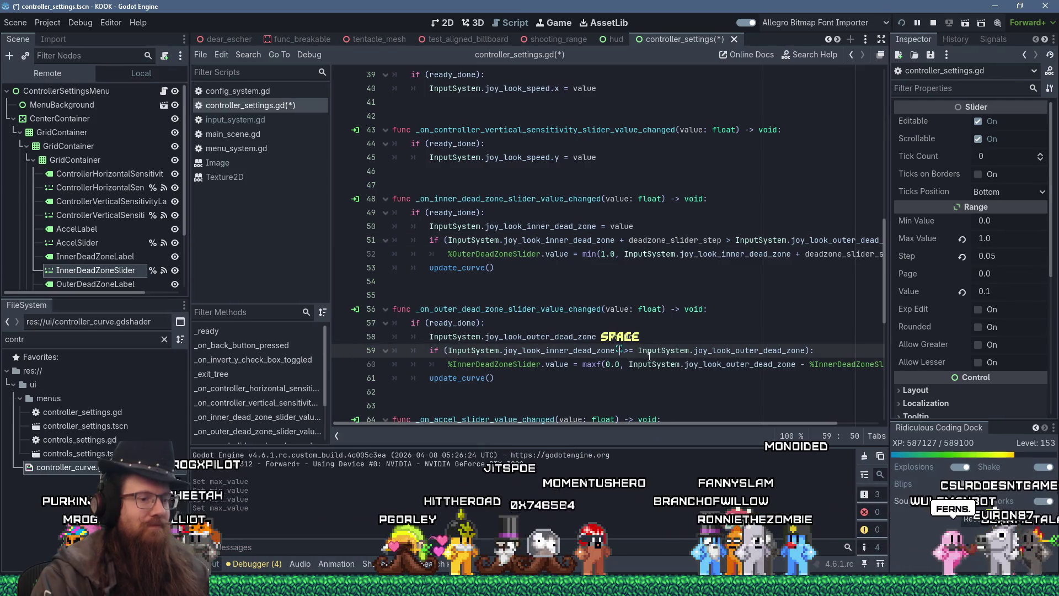
{"action": "type", "text": "deadzone_slider_step"}
{"action": "key", "text": "Right"}
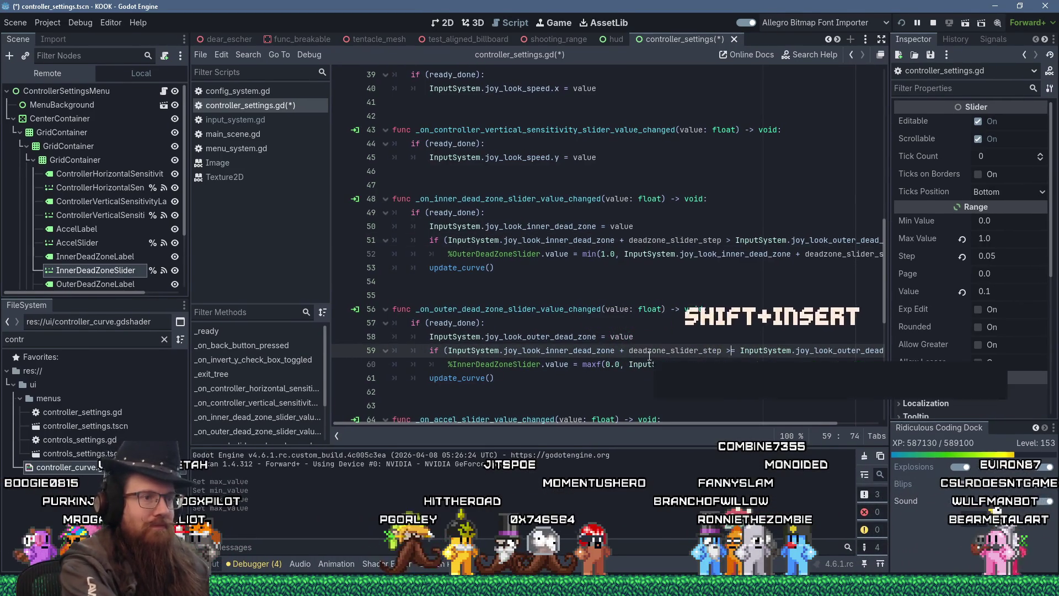
{"action": "key", "text": "Delete"}
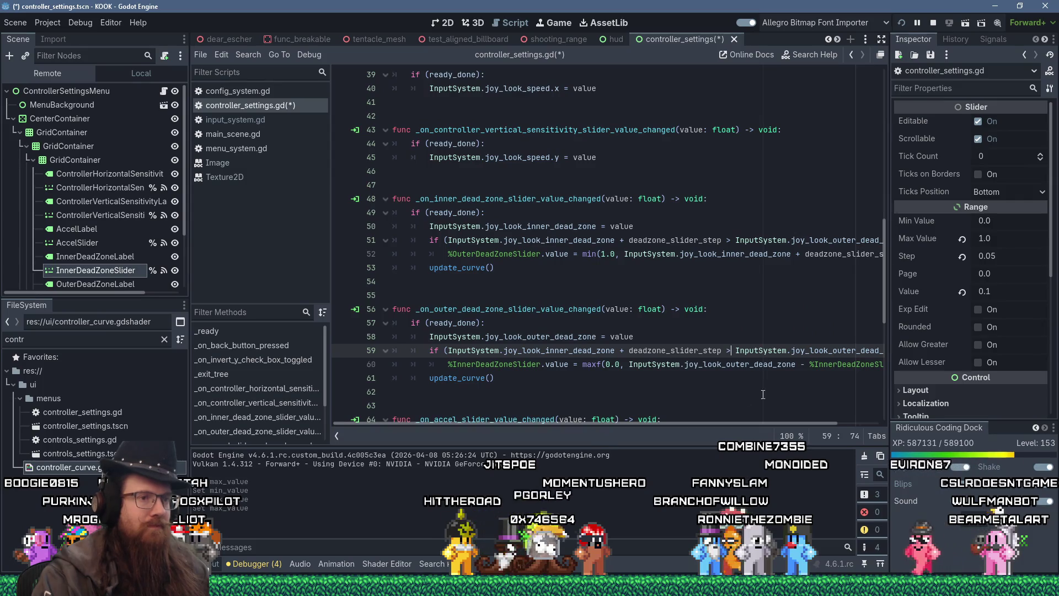
Step: On line 60, replace %InnerDeadZoneSlider.step with deadzone_slider_step in the subtraction
{"action": "left_click", "coordinate": [808, 364]}
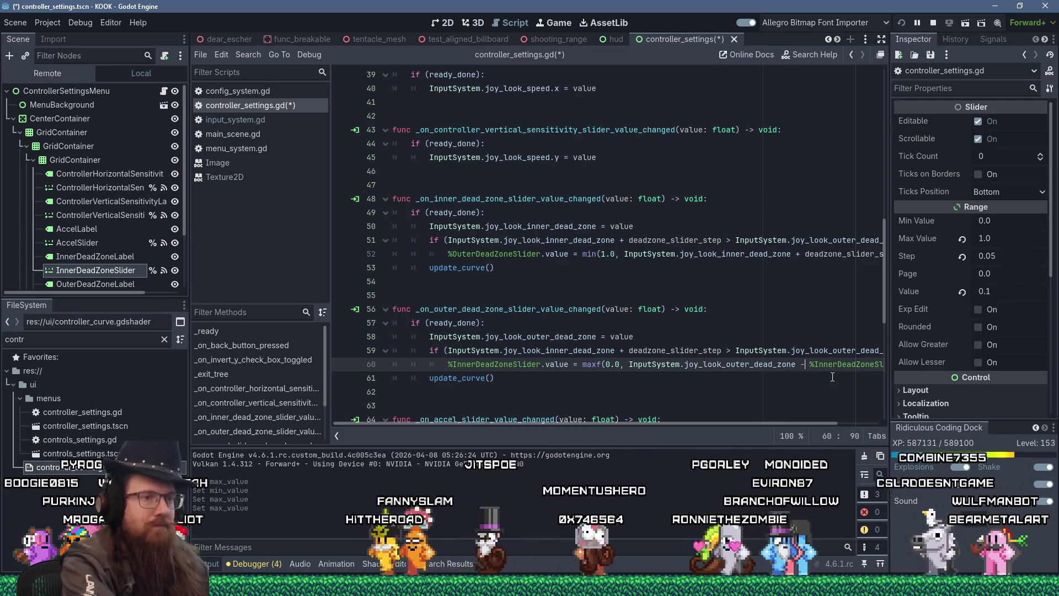
{"action": "key", "text": "ctrl+shift+Right"}
{"action": "key", "text": "ctrl+shift+Right"}
{"action": "key", "text": "ctrl+shift+Right"}
{"action": "type", "text": "deadzone_slider_step"}
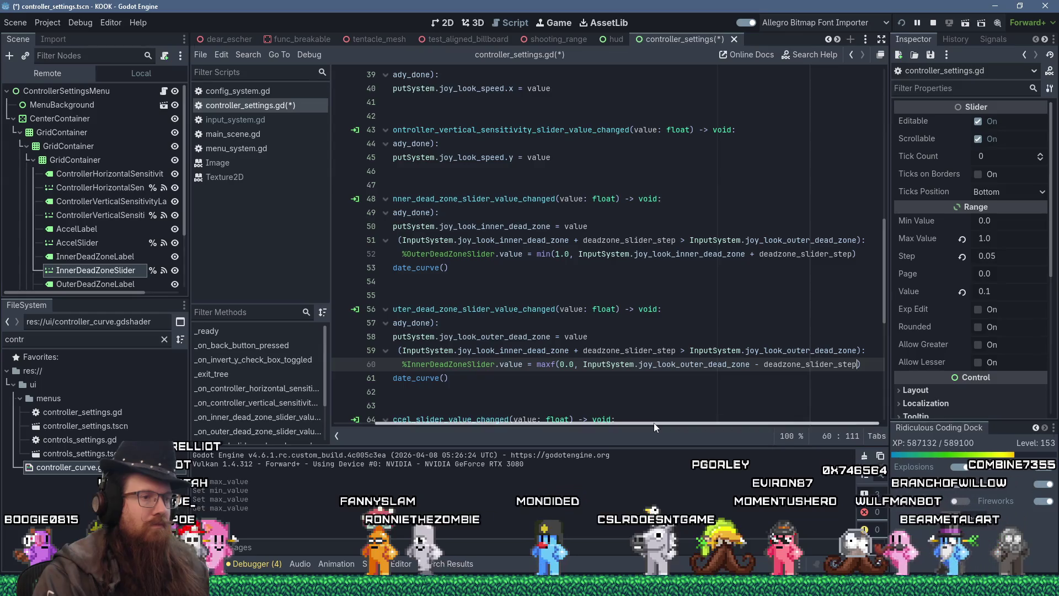
{"action": "scroll", "coordinate": [653, 423], "scroll_direction": "left", "scroll_amount": 2}
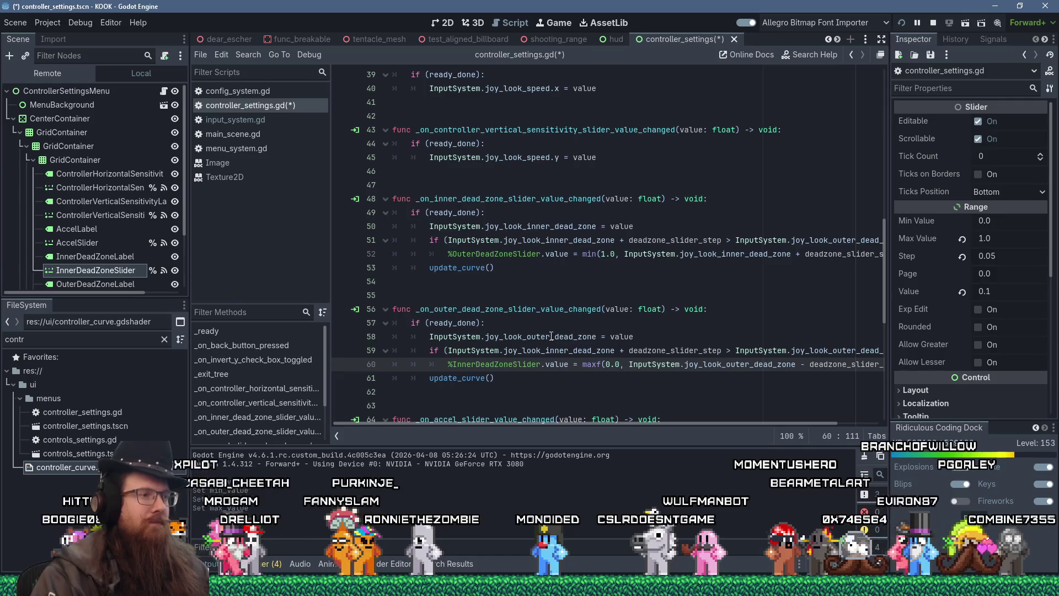
{"action": "left_click", "coordinate": [688, 340]}
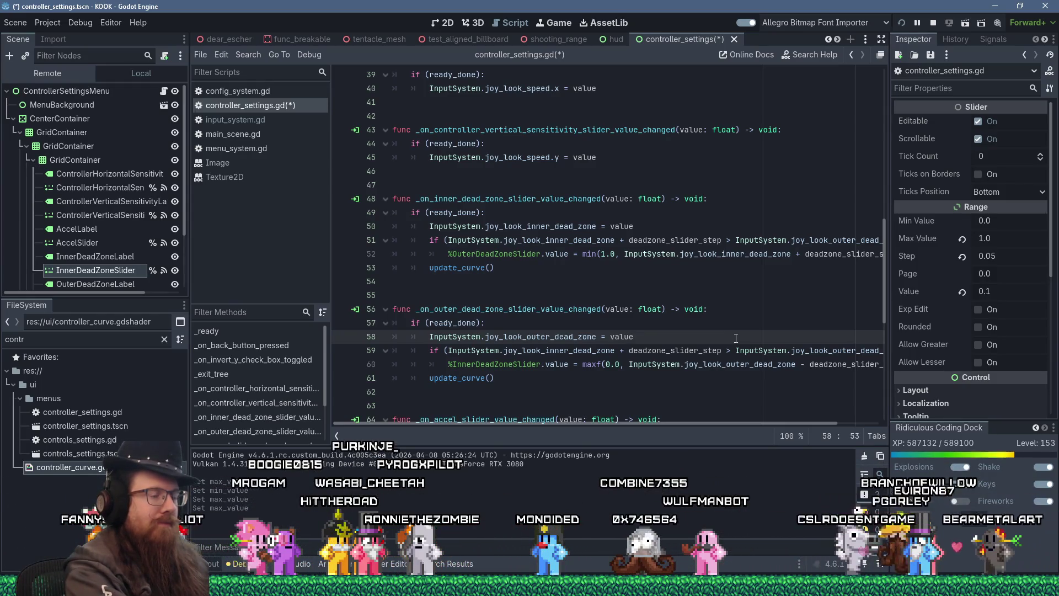
Step: Insert the check 'if (value < OUTER_DEADZONE_MIN):' above the outer dead zone assignment
{"action": "key", "text": "Up"}
{"action": "key", "text": "Return"}
{"action": "type", "text": "if ("}
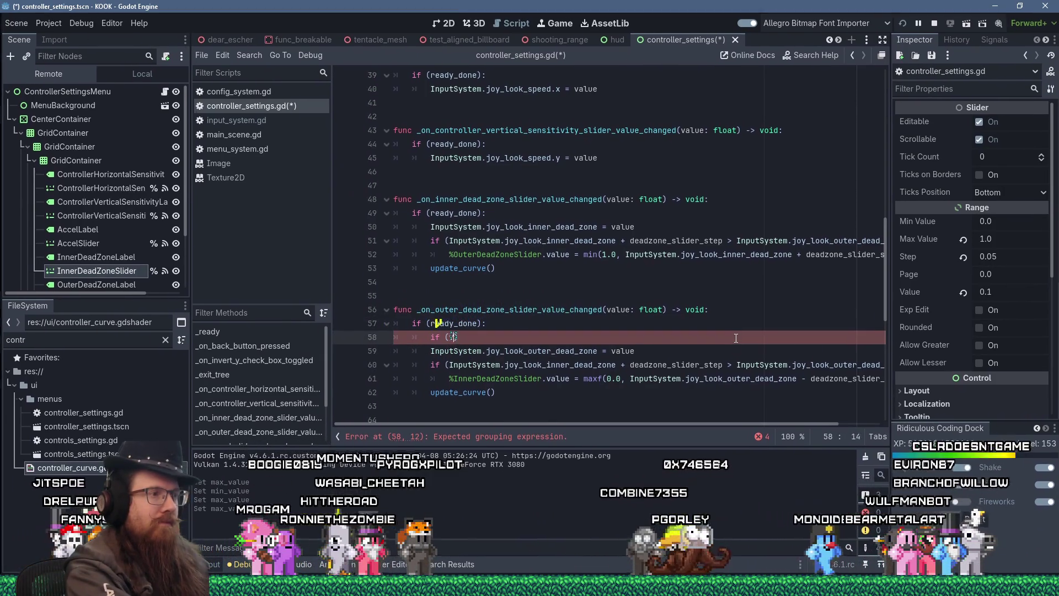
{"action": "key", "text": "BackSpace"}
{"action": "type", "text": "value "}
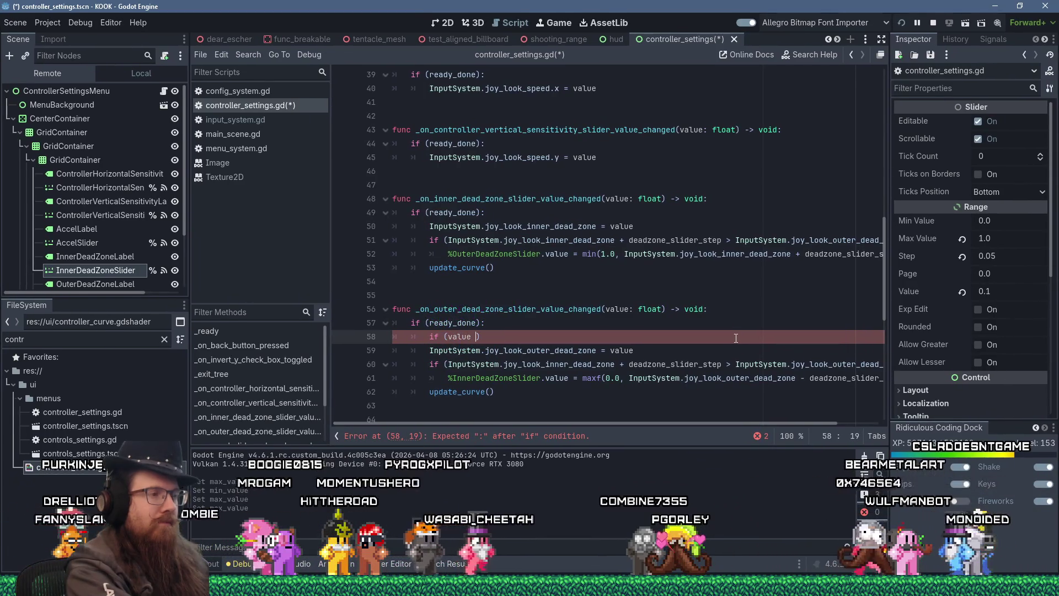
{"action": "type", "text": "<"}
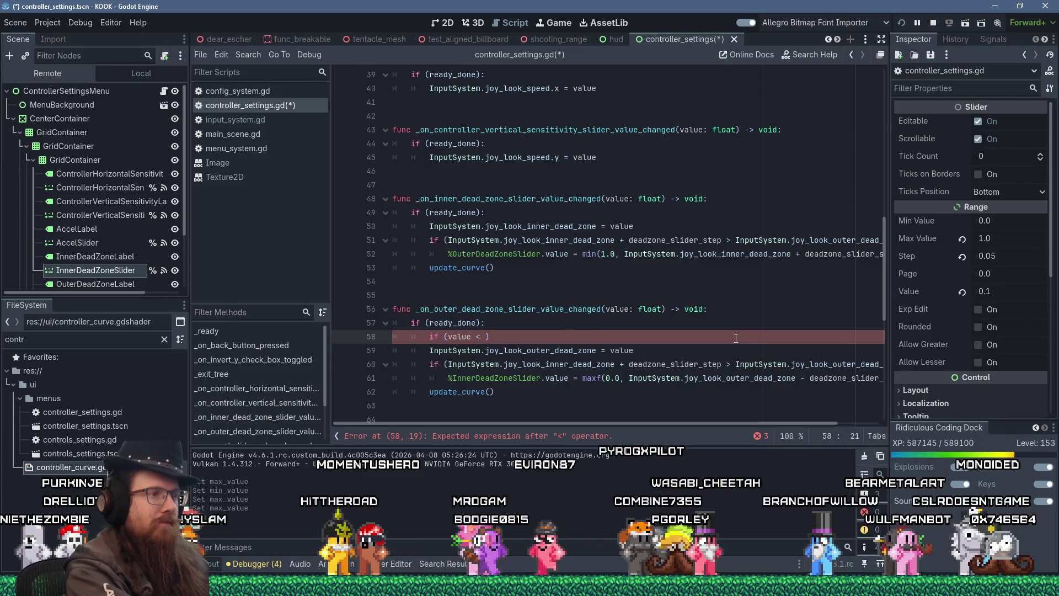
{"action": "type", "text": " M"}
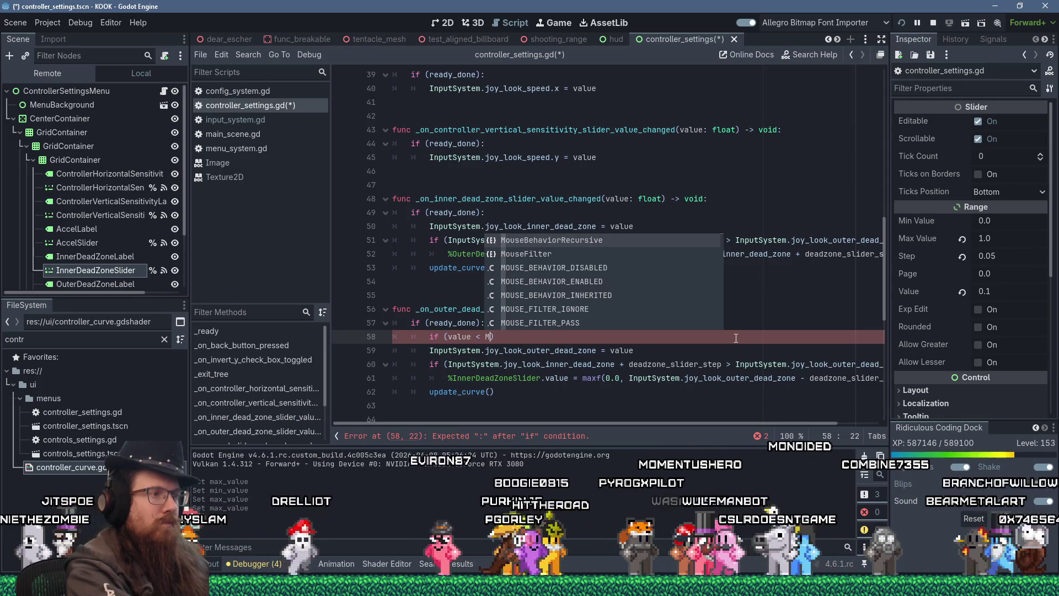
{"action": "key", "text": "shift+BackSpace"}
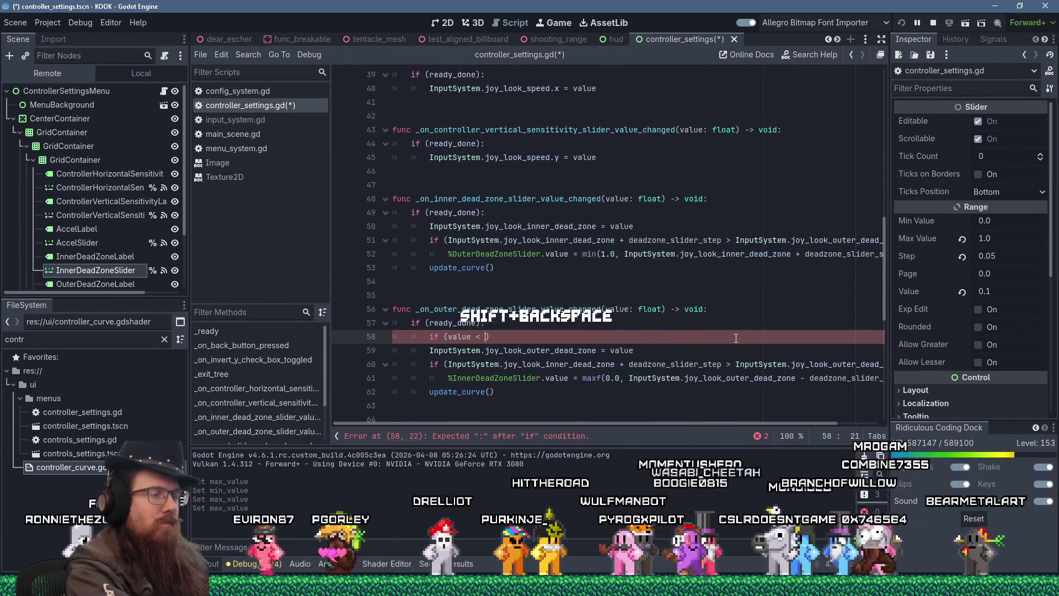
{"action": "type", "text": "0)UTER"}
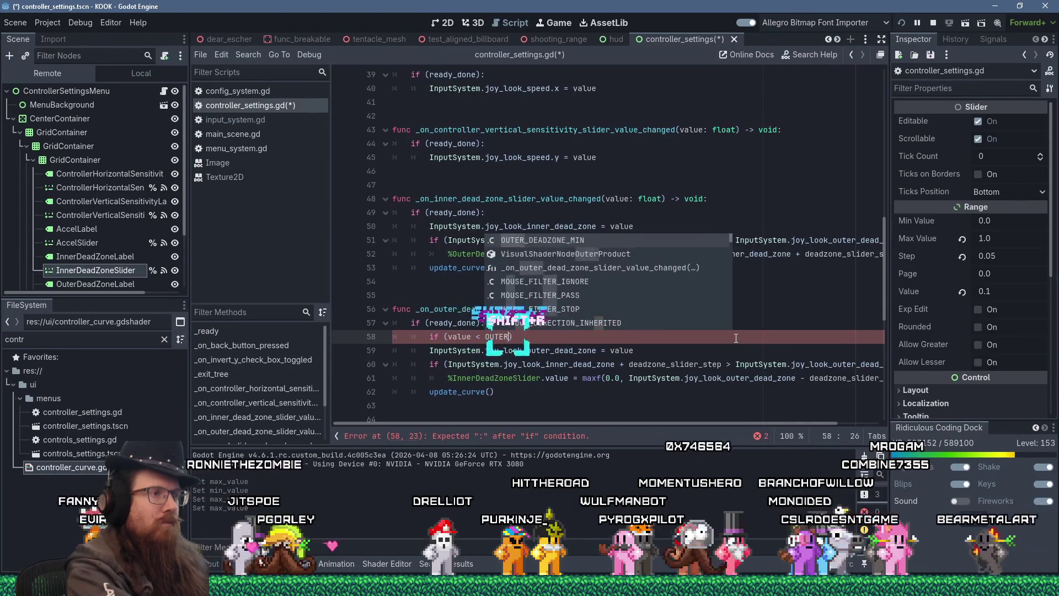
{"action": "key", "text": "Return"}
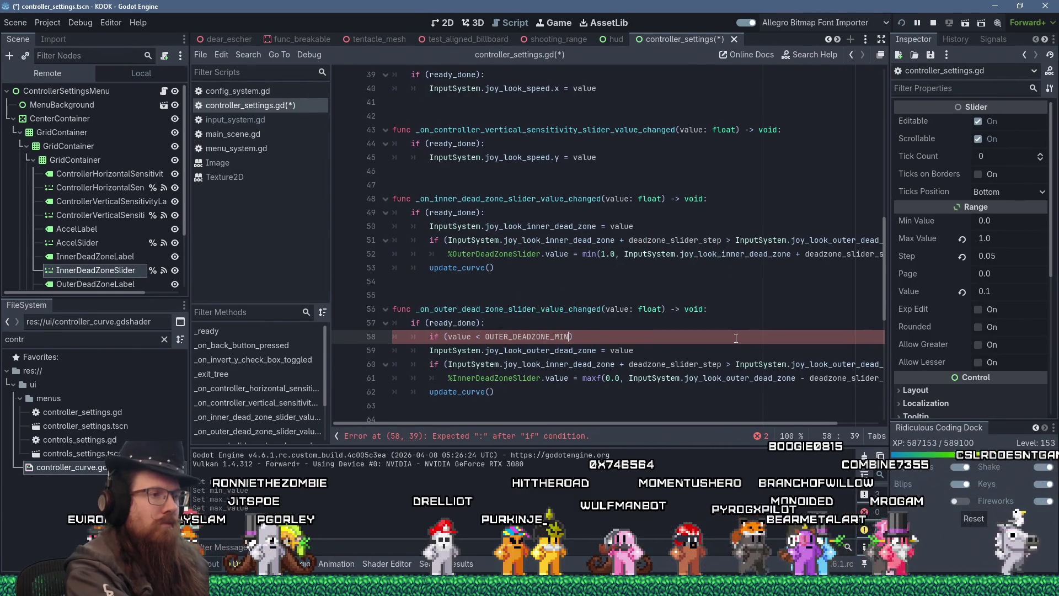
Step: Inside that check, set value = OUTER_DEADZONE_MIN
{"action": "key", "text": "Return"}
{"action": "type", "text": "lue"}
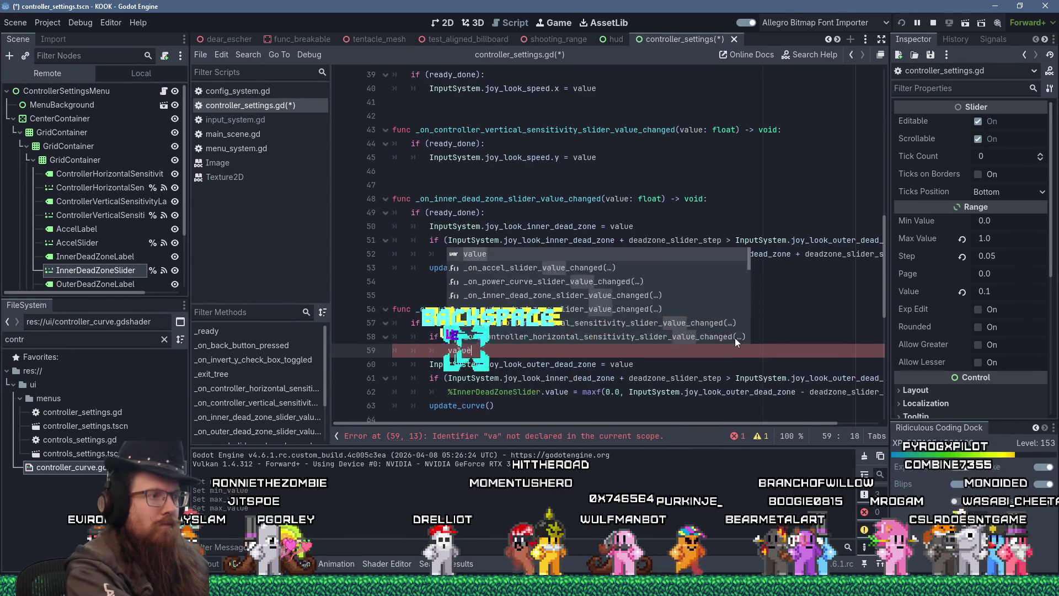
{"action": "type", "text": " = deadzone_slider_step"}
{"action": "key", "text": "ctrl+v"}
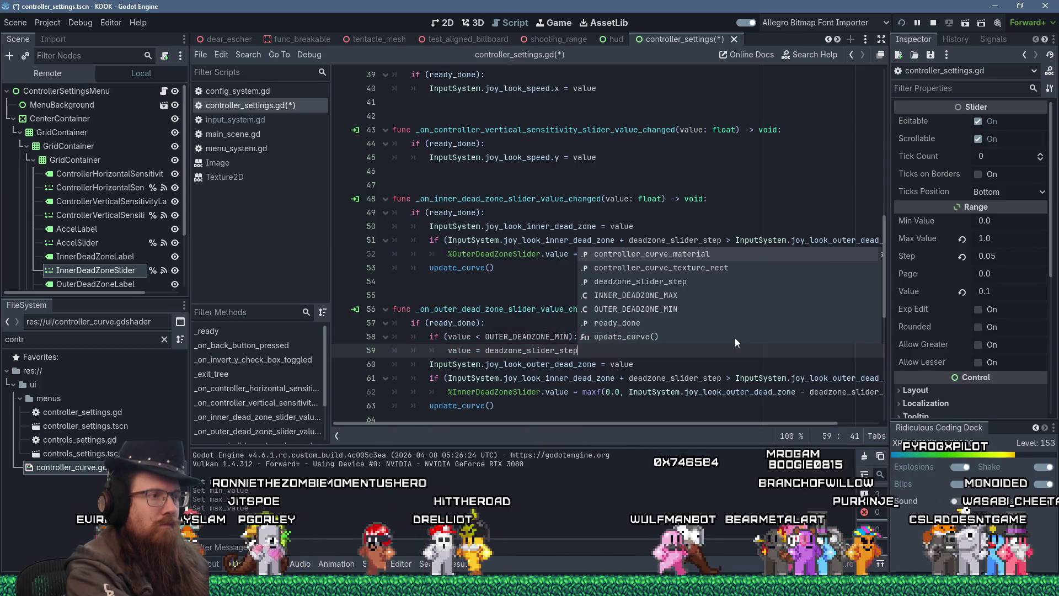
{"action": "key", "text": "shift+Left"}
{"action": "key", "text": "shift+Left"}
{"action": "key", "text": "shift+Left"}
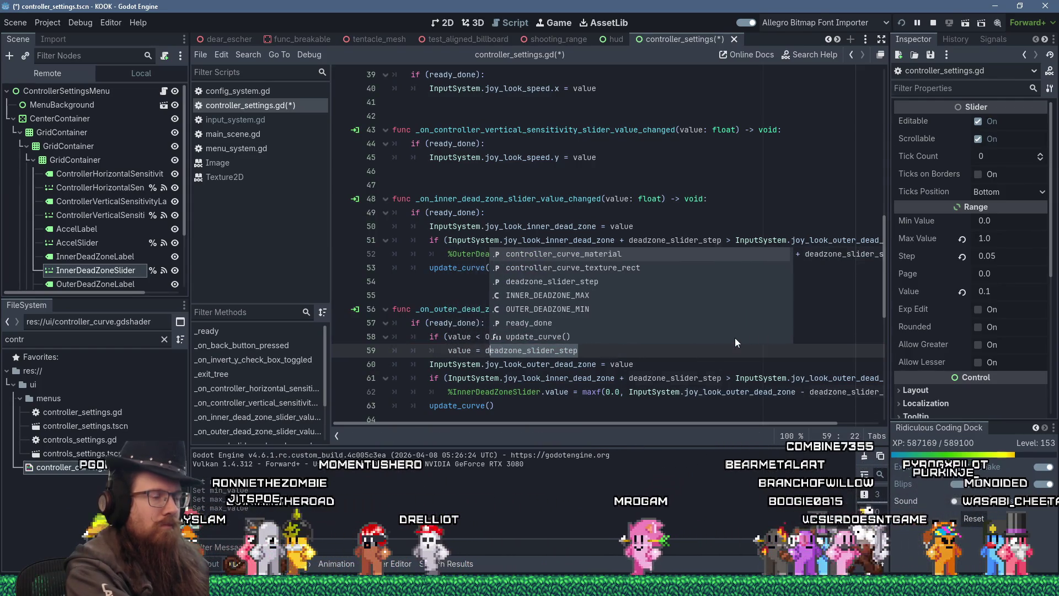
{"action": "key", "text": "shift+Left"}
{"action": "type", "text": "0."}
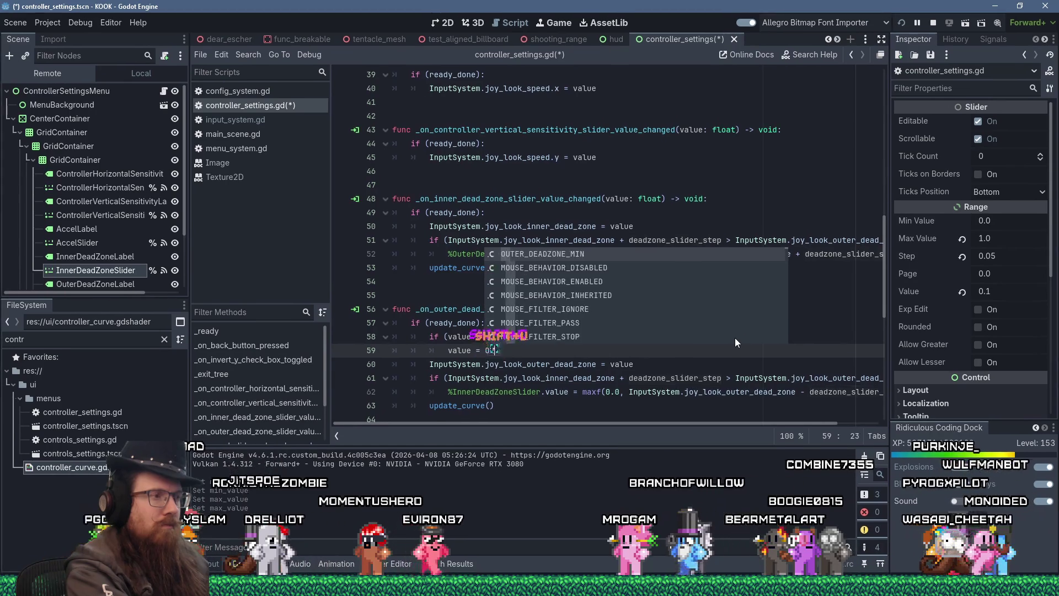
{"action": "type", "text": "TE"}
{"action": "key", "text": "Return"}
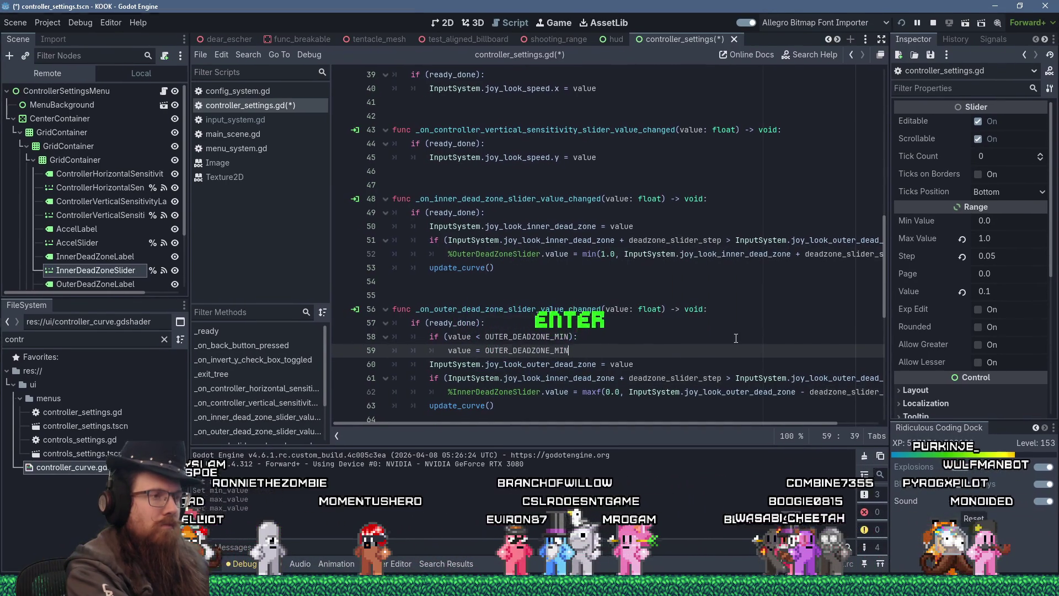
Step: Write the clamped value back with %OuterDeadZoneSlider.value = value
{"action": "key", "text": "Return"}
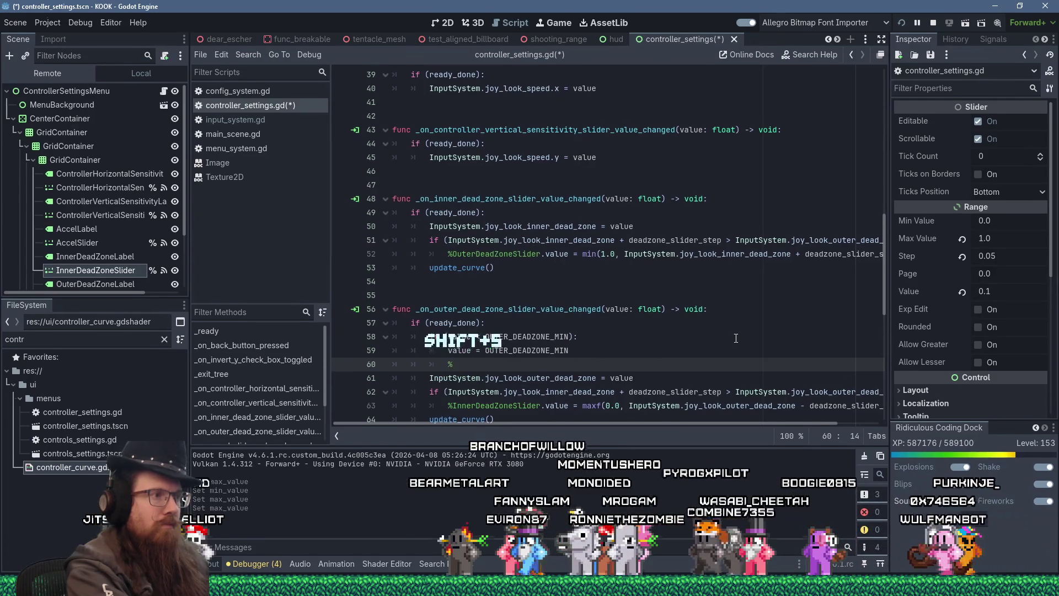
{"action": "type", "text": "OuterDeadZoneSlider."}
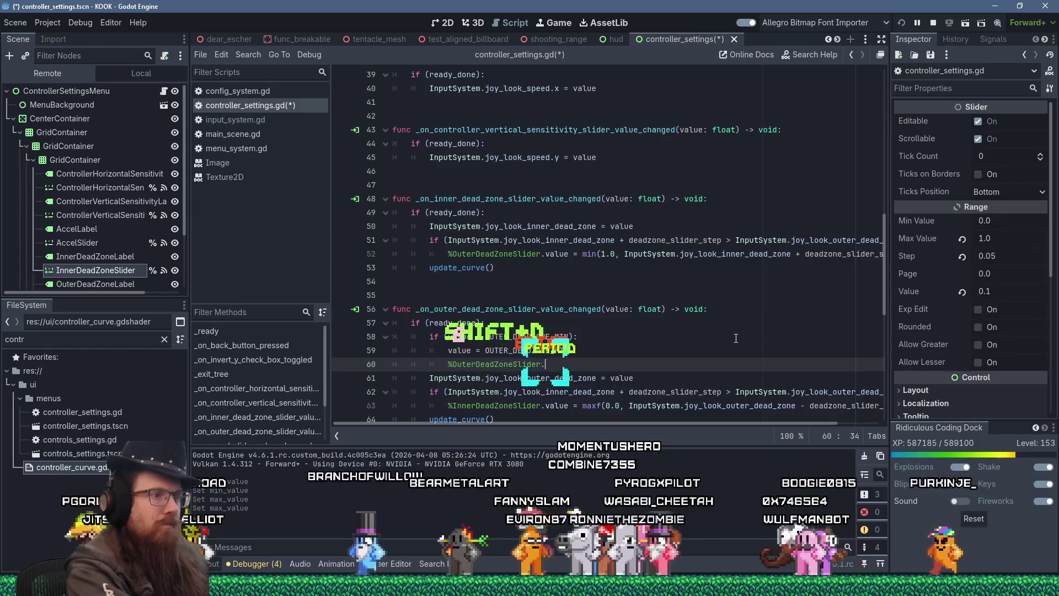
{"action": "type", "text": "value = value"}
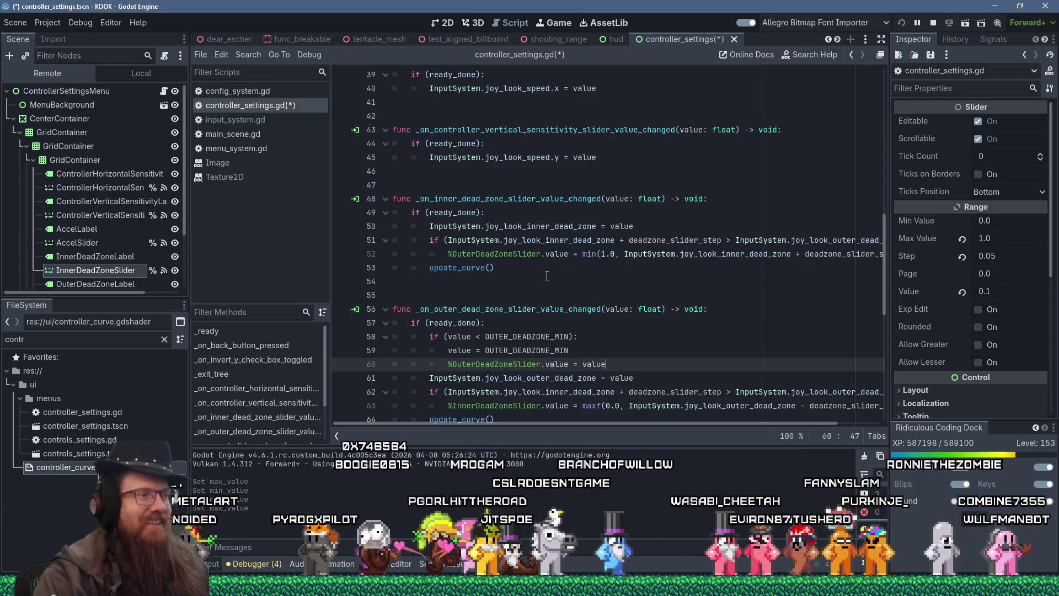
{"action": "left_click", "coordinate": [605, 211]}
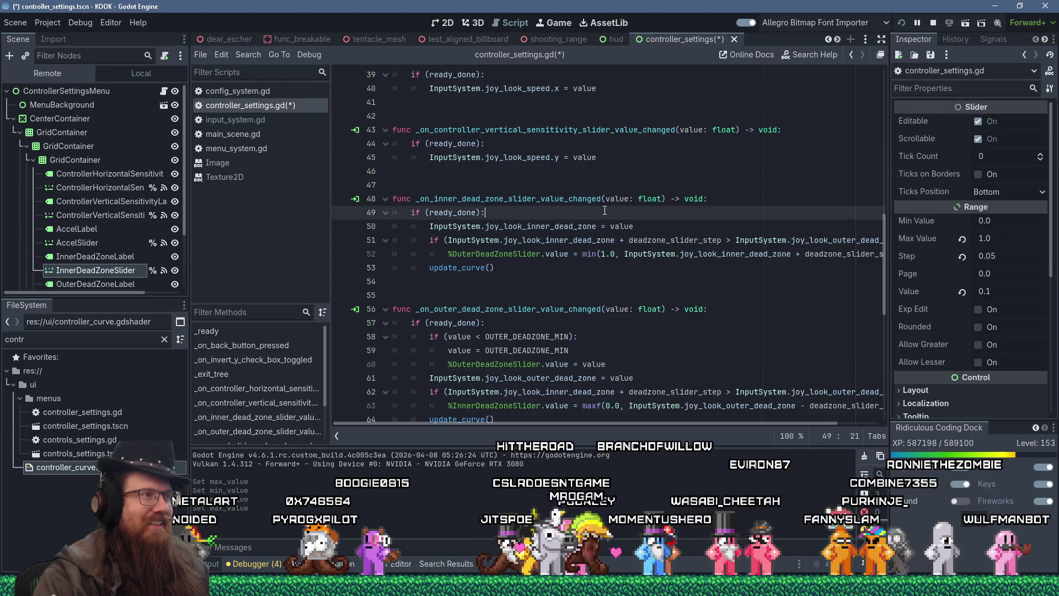
Step: In the inner handler, add 'if (value > INNER_DEADZONE_MAX): value = INNER_DEADZONE_MAX'
{"action": "mouse_move", "coordinate": [711, 234]}
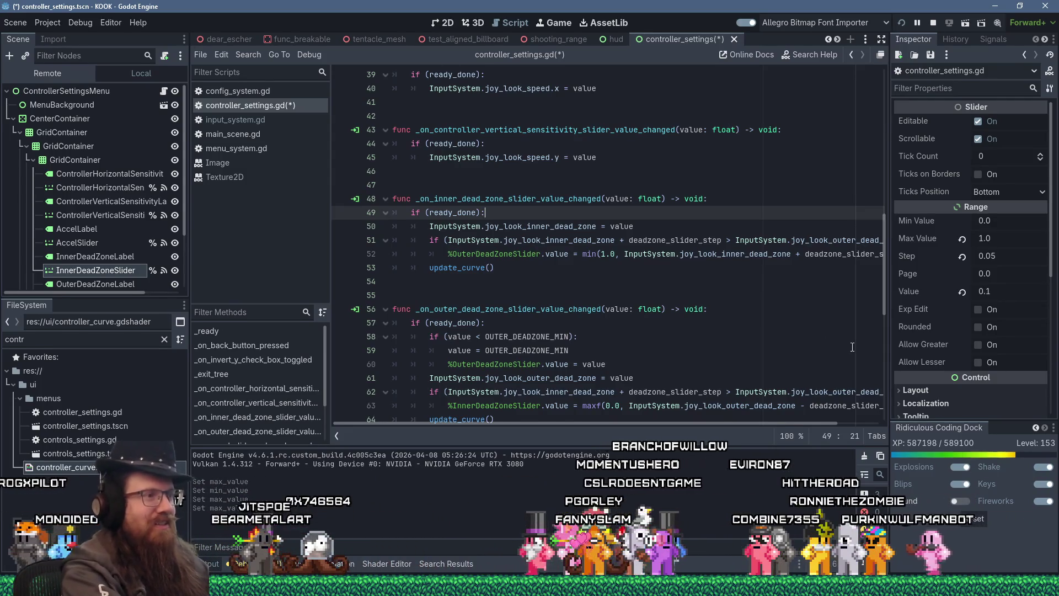
{"action": "key", "text": "Return"}
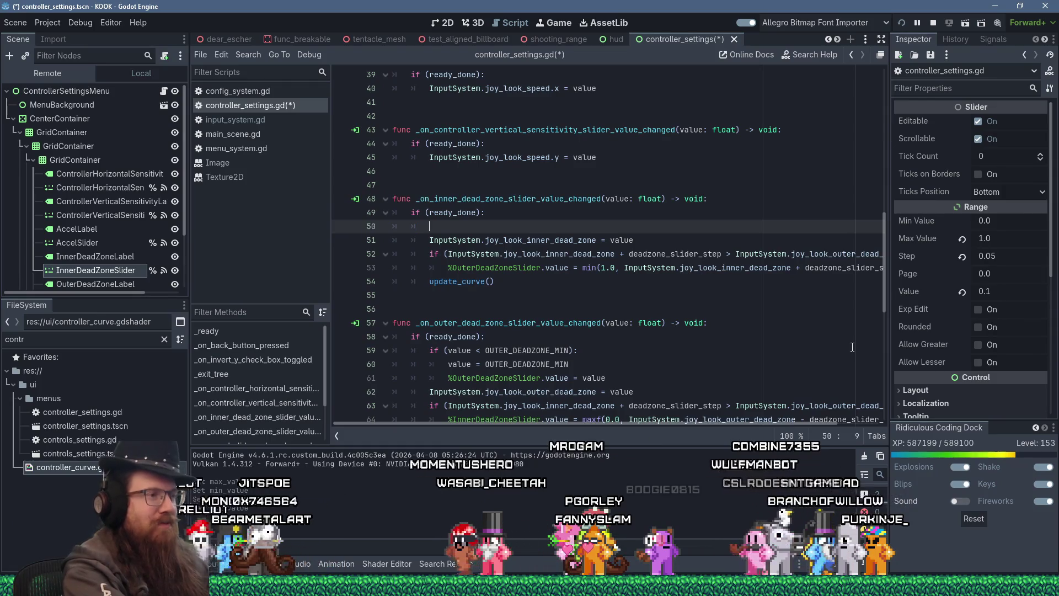
{"action": "type", "text": "if (val"}
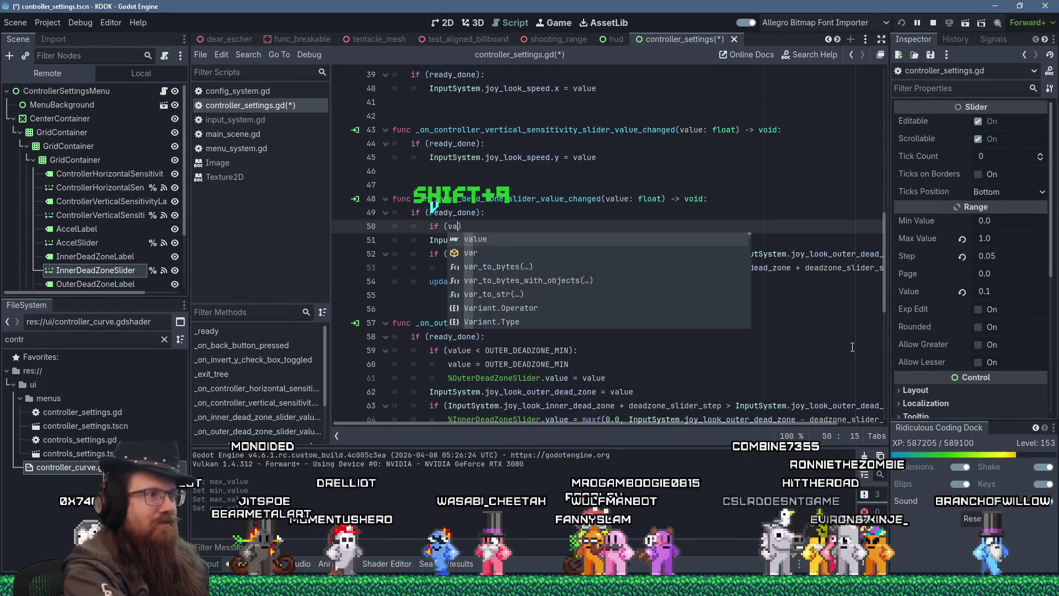
{"action": "type", "text": "ue >"}
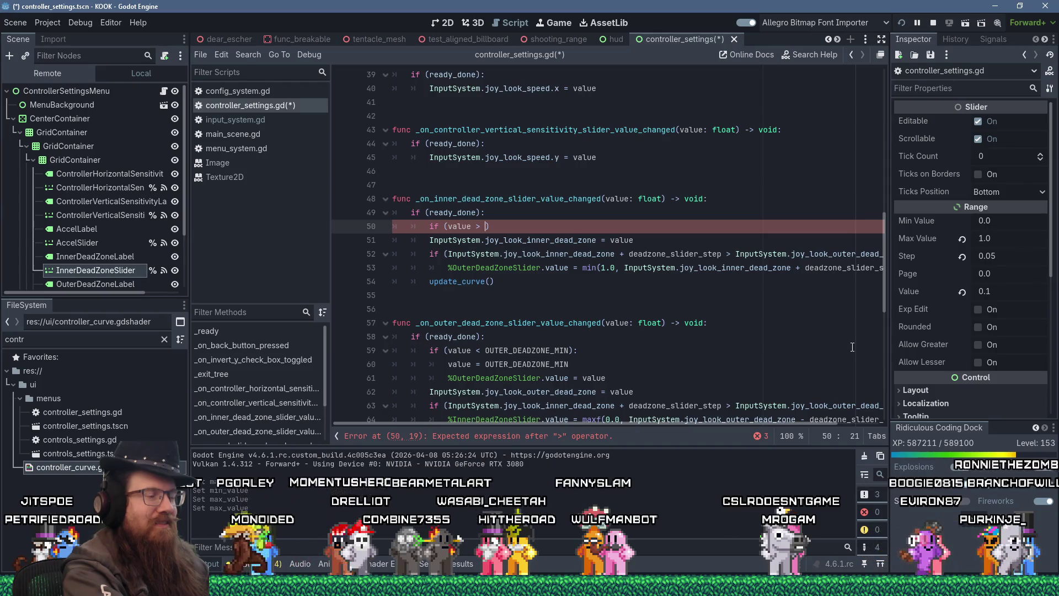
{"action": "type", "text": "R"}
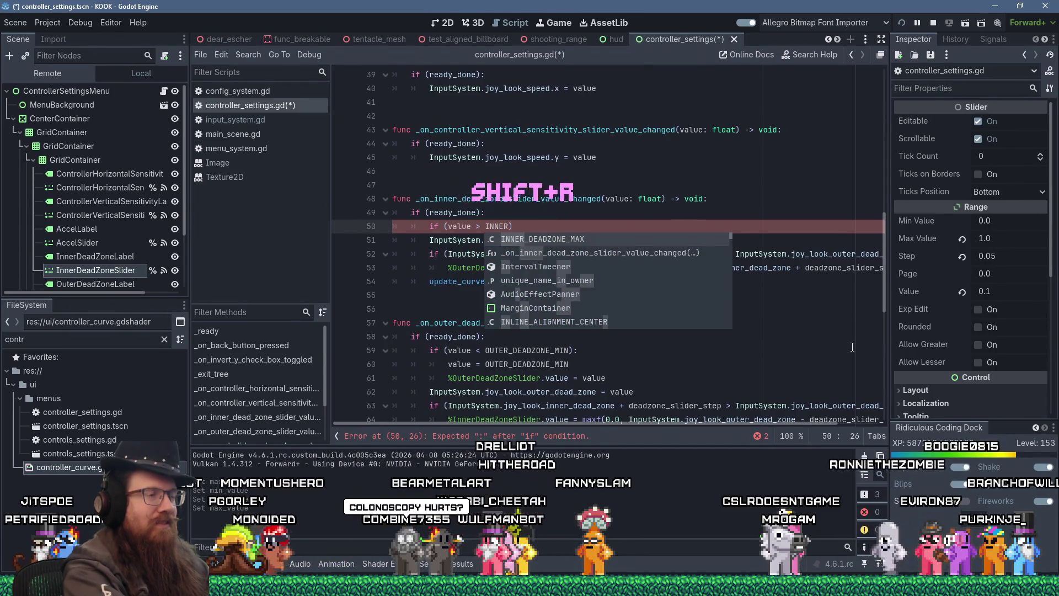
{"action": "key", "text": "shift+Return"}
{"action": "key", "text": "Return"}
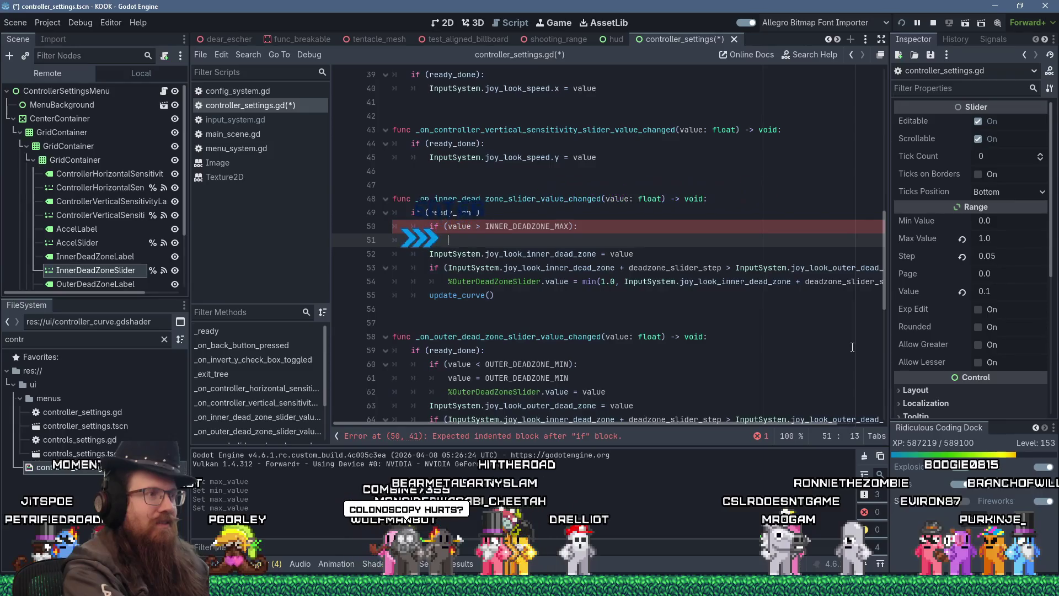
{"action": "type", "text": "/"}
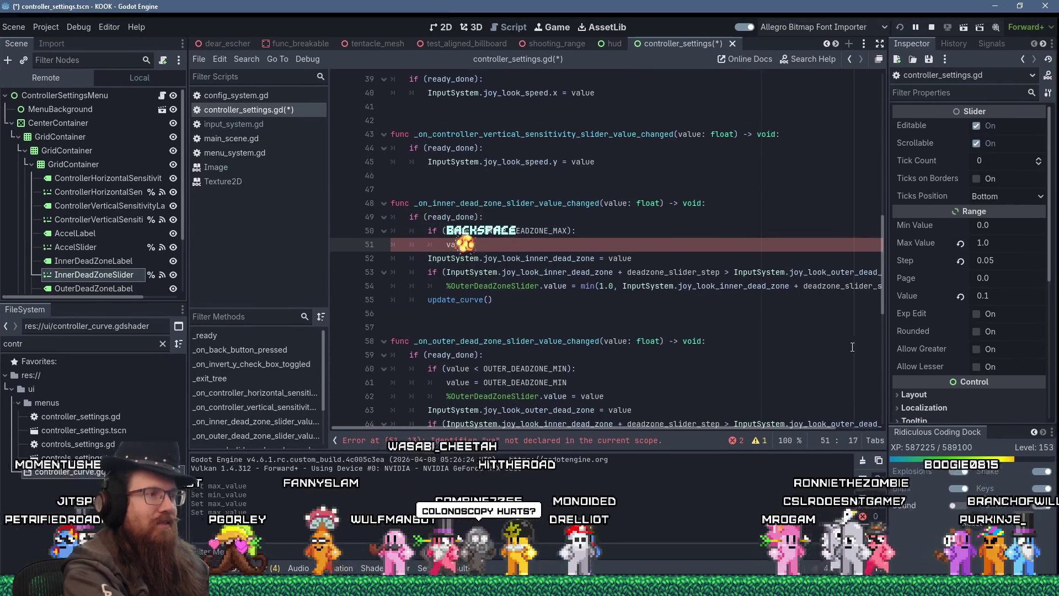
{"action": "type", "text": "= INNER"}
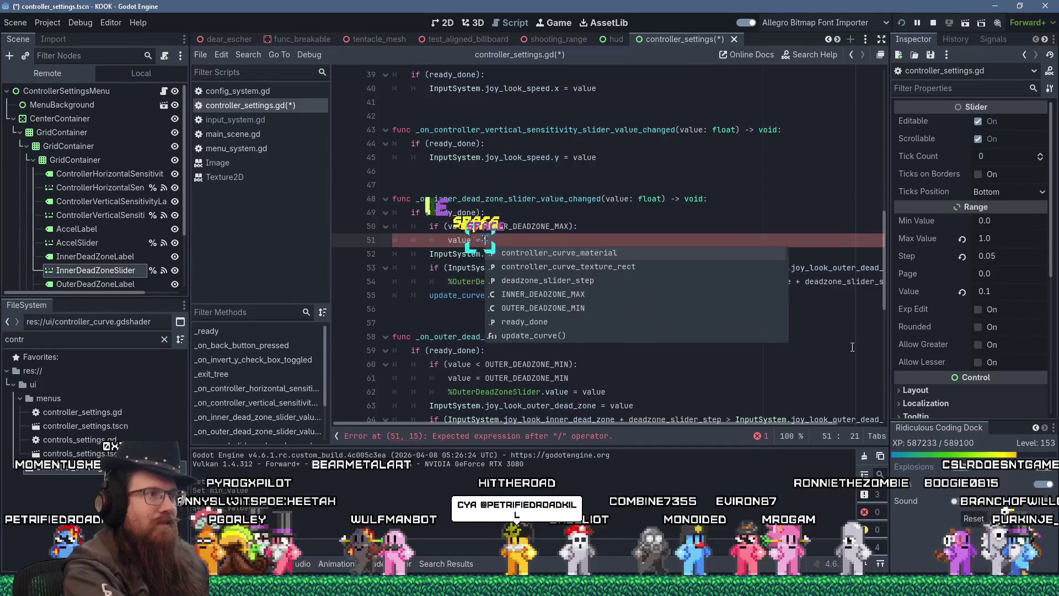
{"action": "key", "text": "Return"}
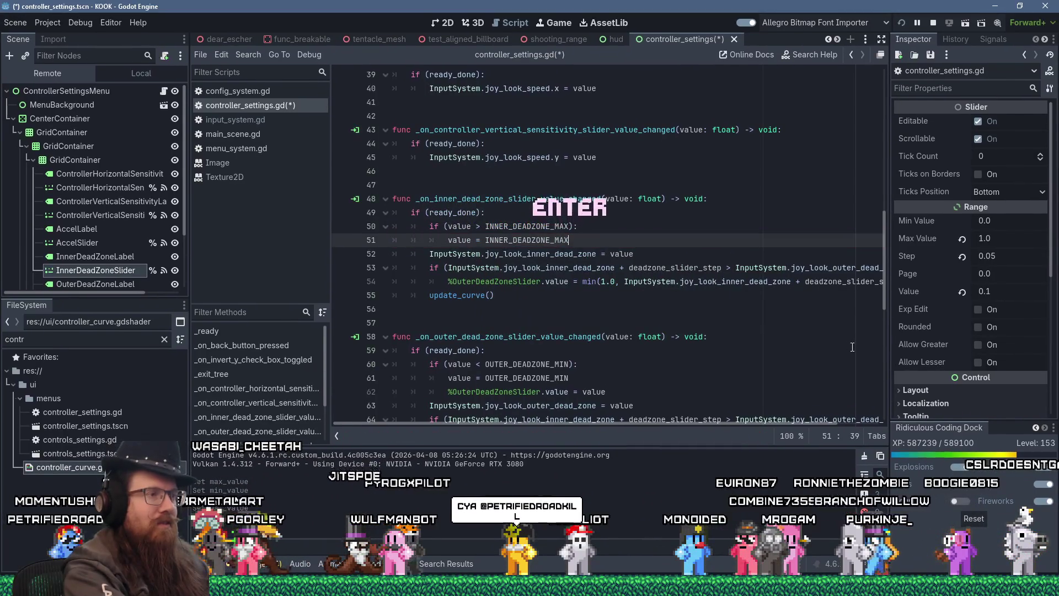
Step: Add %InnerDeadZoneSlider.value = value to that block, save the script, and relaunch the game
{"action": "key", "text": "Return"}
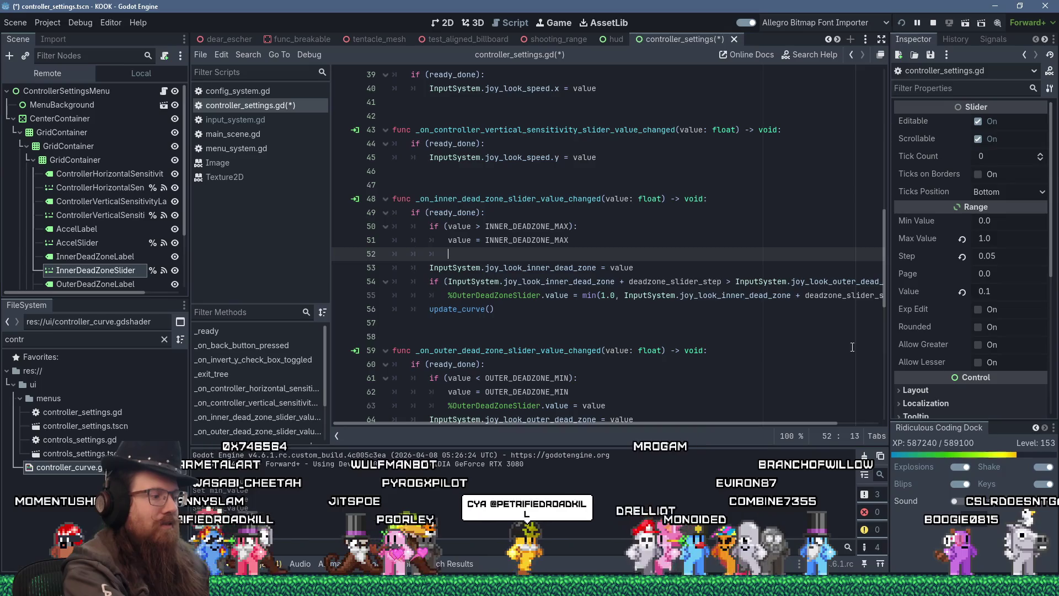
{"action": "type", "text": "%I"}
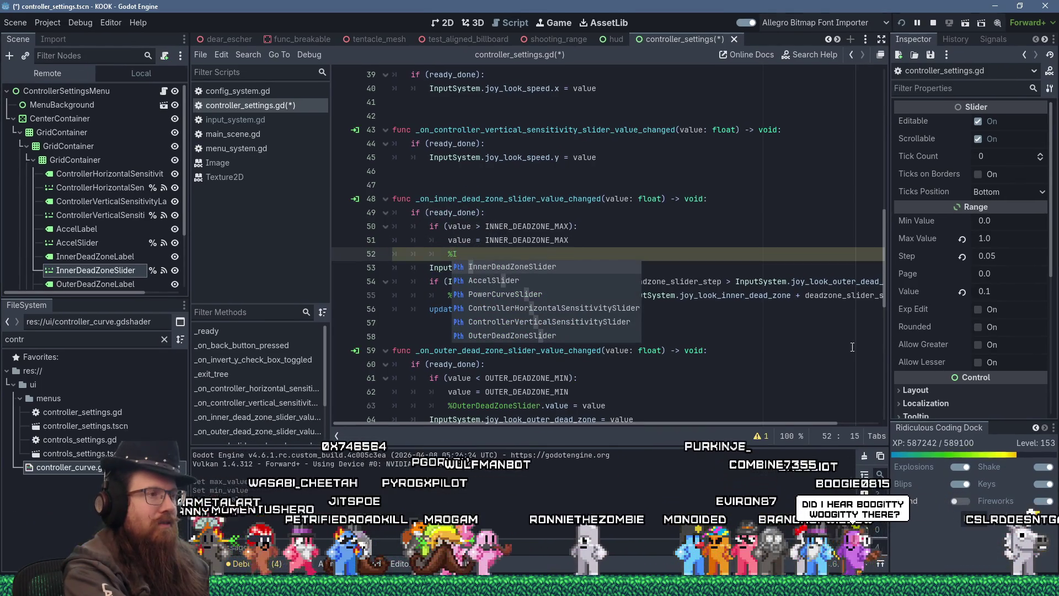
{"action": "key", "text": "Return"}
{"action": "type", "text": ".value = value"}
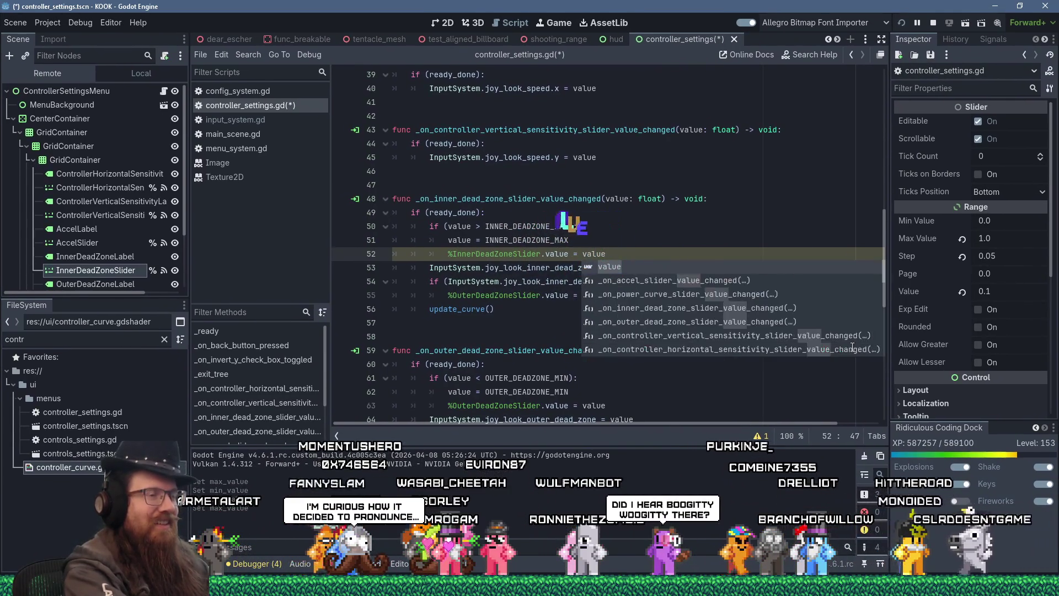
{"action": "key", "text": "ctrl+s"}
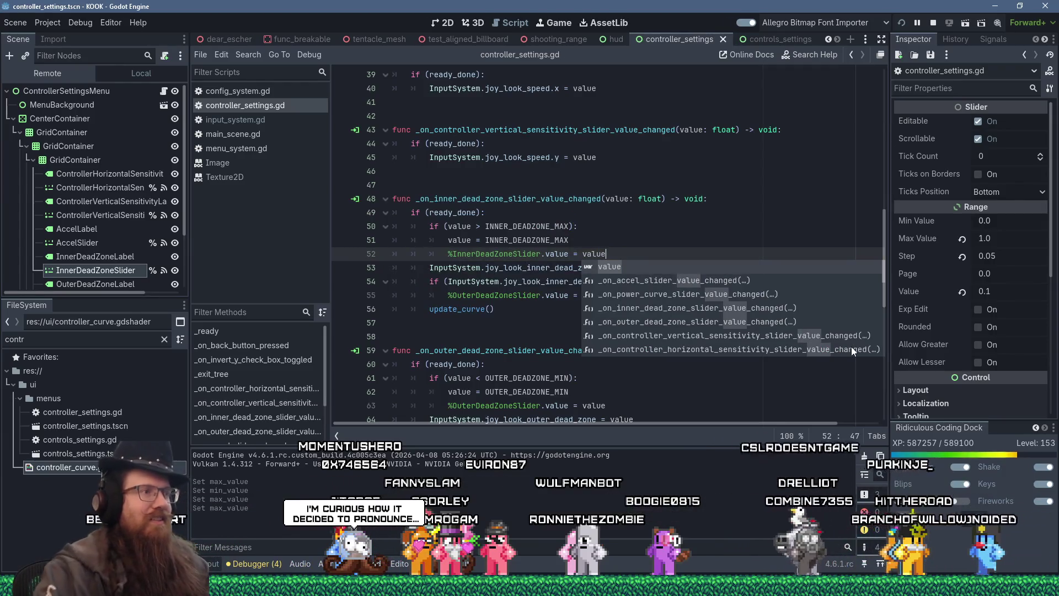
{"action": "left_click", "coordinate": [534, 212]}
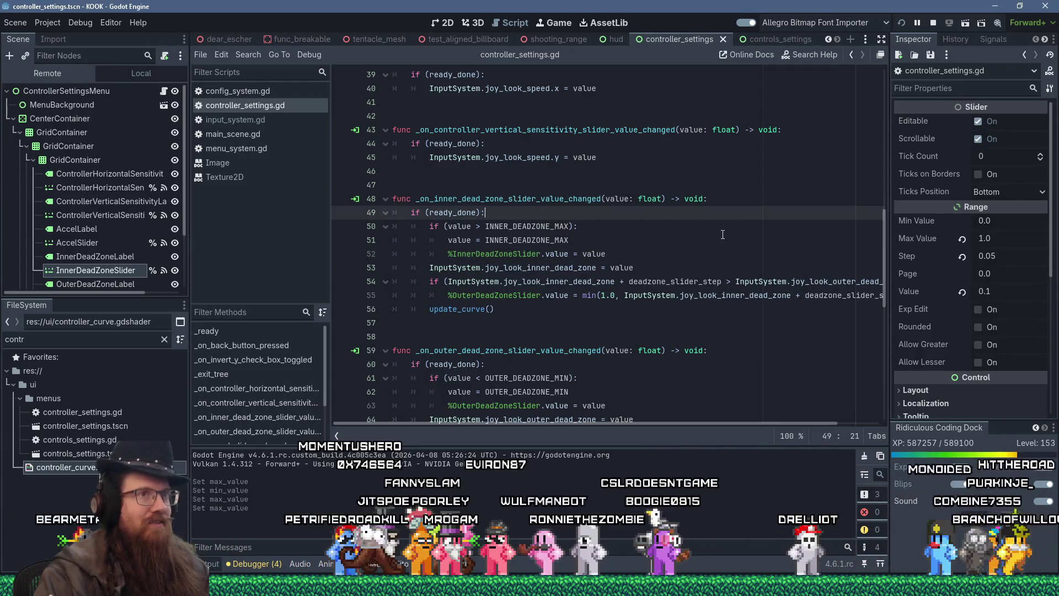
{"action": "left_click", "coordinate": [899, 24]}
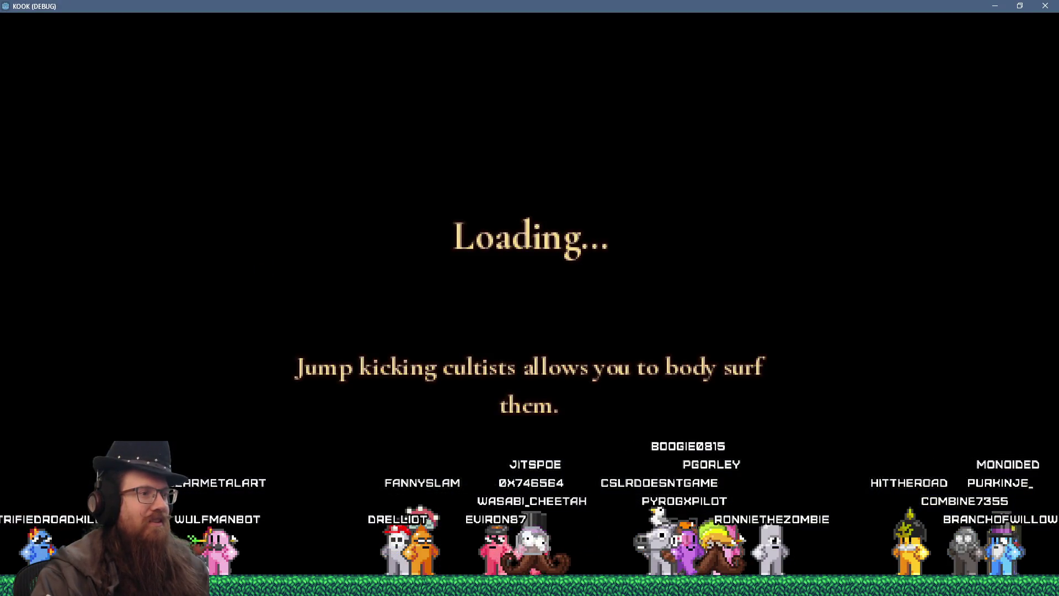
Step: Open KOOK's pause menu, then bring the browser with the YouTube Short to the front
{"action": "key", "text": "Escape"}
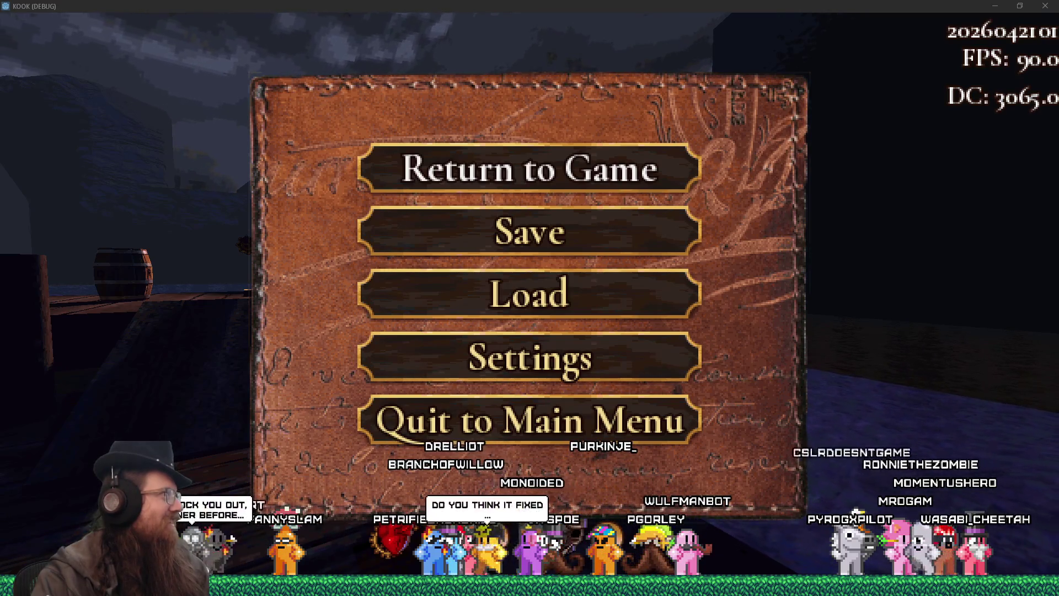
{"action": "key", "text": "alt+Tab"}
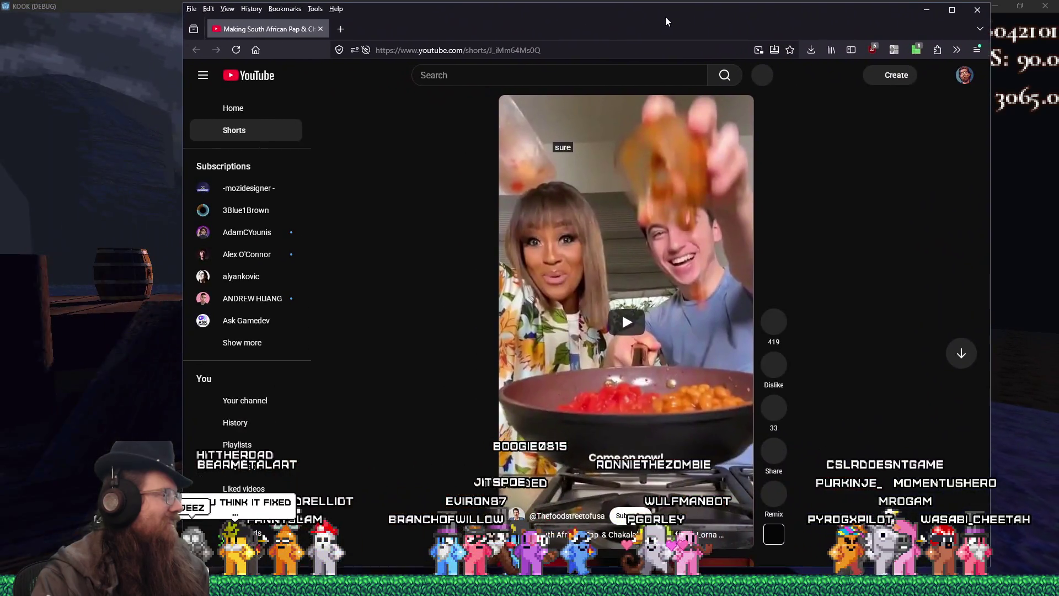
{"action": "left_click_drag", "start_coordinate": [665, 17], "coordinate": [667, 16]}
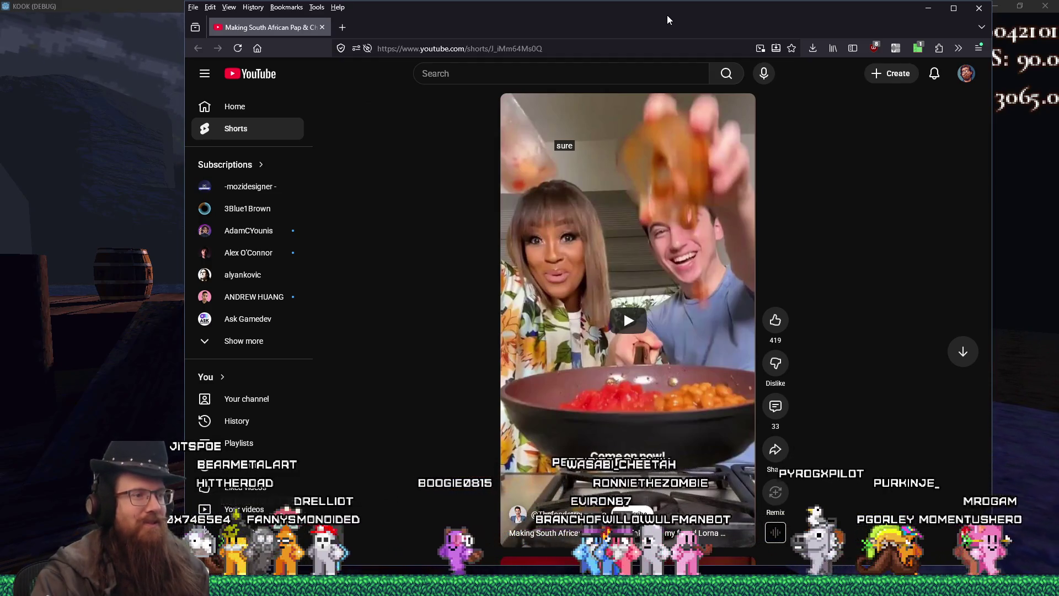
Step: Play the cooking Short briefly, pause it, then close Firefox to return to KOOK's pause menu
{"action": "left_click", "coordinate": [661, 285]}
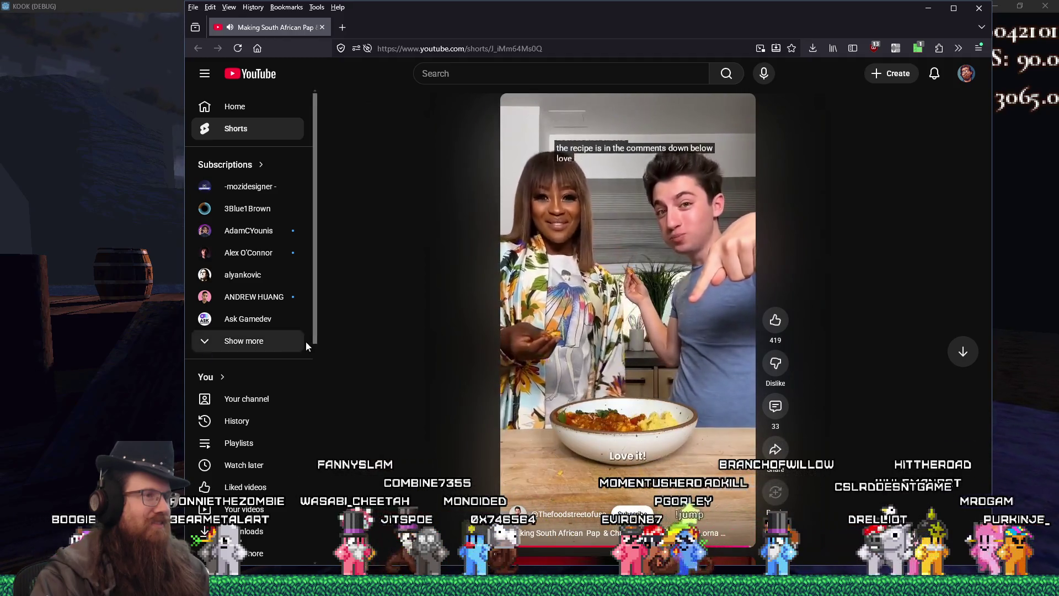
{"action": "left_click", "coordinate": [544, 335]}
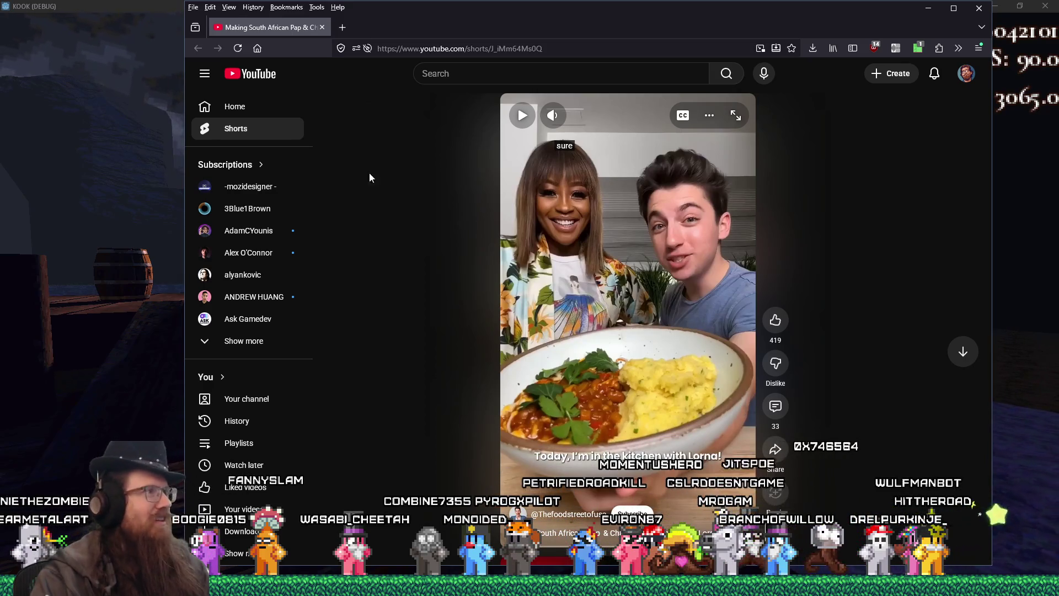
{"action": "left_click", "coordinate": [322, 28]}
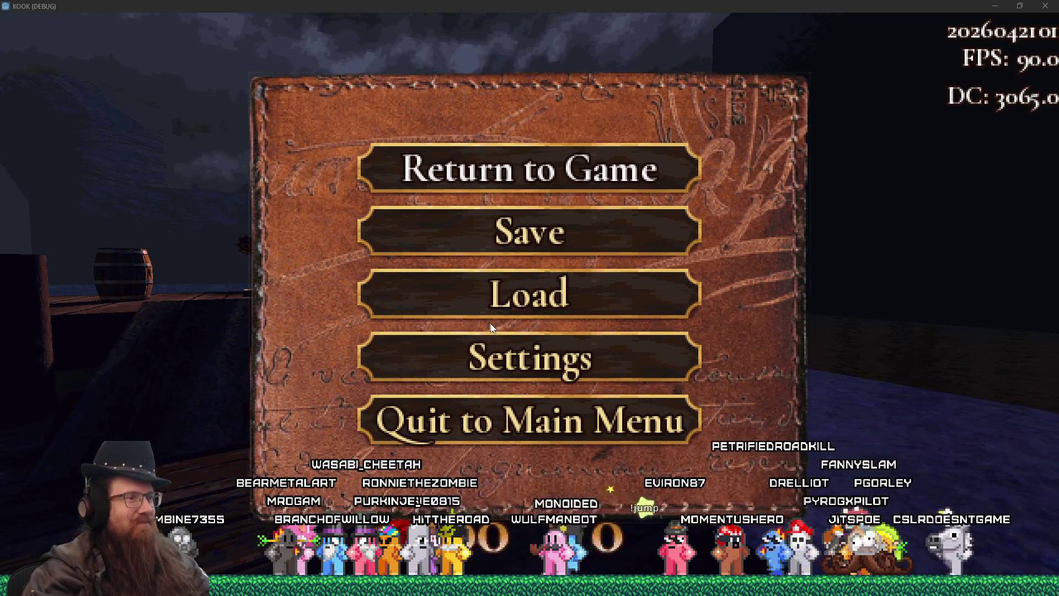
Step: Go to Settings > Controls > Controller from KOOK's pause menu
{"action": "left_click", "coordinate": [646, 366]}
{"action": "left_click", "coordinate": [609, 364]}
{"action": "left_click", "coordinate": [600, 404]}
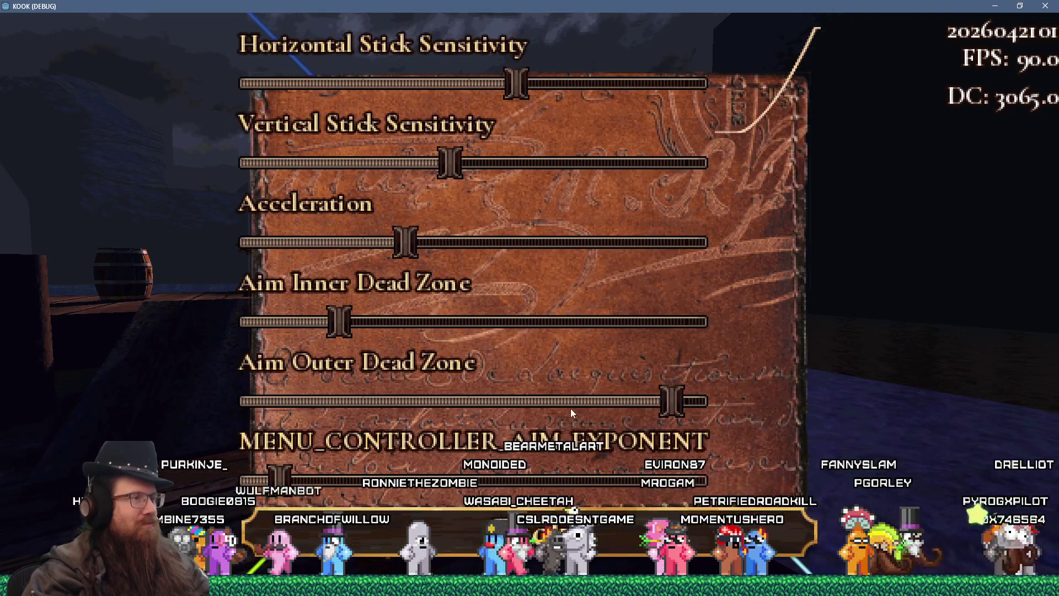
Step: Drag the aim dead-zone sliders against each other, ending inner low and outer at maximum, then lower aim exponent
{"action": "mouse_move", "coordinate": [339, 326]}
{"action": "left_mouse_down"}
{"action": "mouse_move", "coordinate": [641, 342]}
{"action": "mouse_move", "coordinate": [584, 350]}
{"action": "left_mouse_up"}
{"action": "left_click_drag", "start_coordinate": [543, 408], "coordinate": [304, 409]}
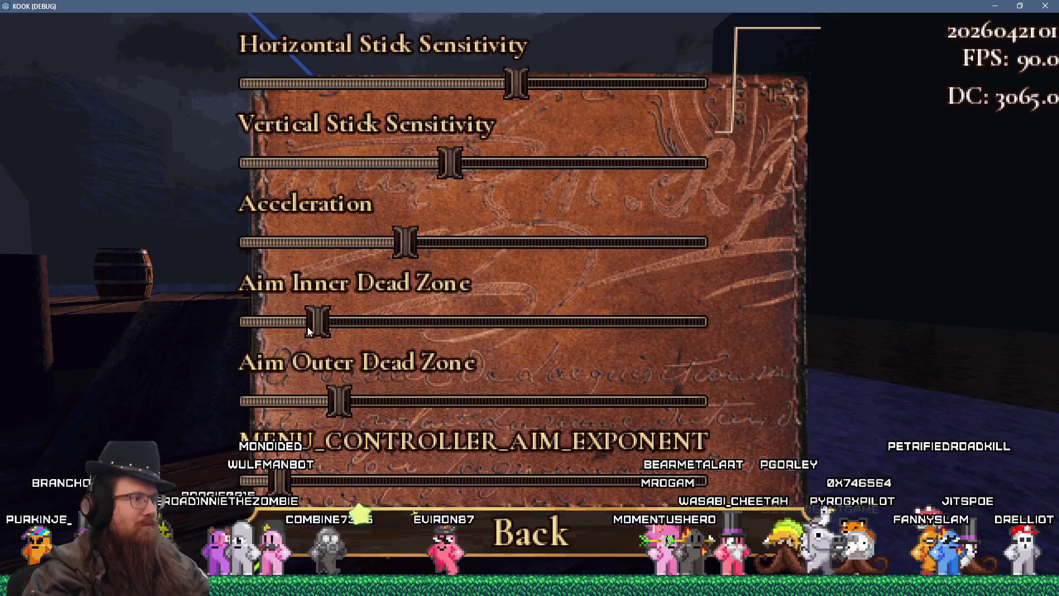
{"action": "mouse_move", "coordinate": [310, 327]}
{"action": "left_mouse_down"}
{"action": "mouse_move", "coordinate": [246, 333]}
{"action": "mouse_move", "coordinate": [683, 332]}
{"action": "mouse_move", "coordinate": [397, 345]}
{"action": "left_mouse_up"}
{"action": "mouse_move", "coordinate": [673, 409]}
{"action": "left_mouse_down"}
{"action": "mouse_move", "coordinate": [331, 401]}
{"action": "mouse_move", "coordinate": [737, 402]}
{"action": "mouse_move", "coordinate": [570, 409]}
{"action": "mouse_move", "coordinate": [583, 407]}
{"action": "left_mouse_up"}
{"action": "left_click_drag", "start_coordinate": [242, 325], "coordinate": [466, 329]}
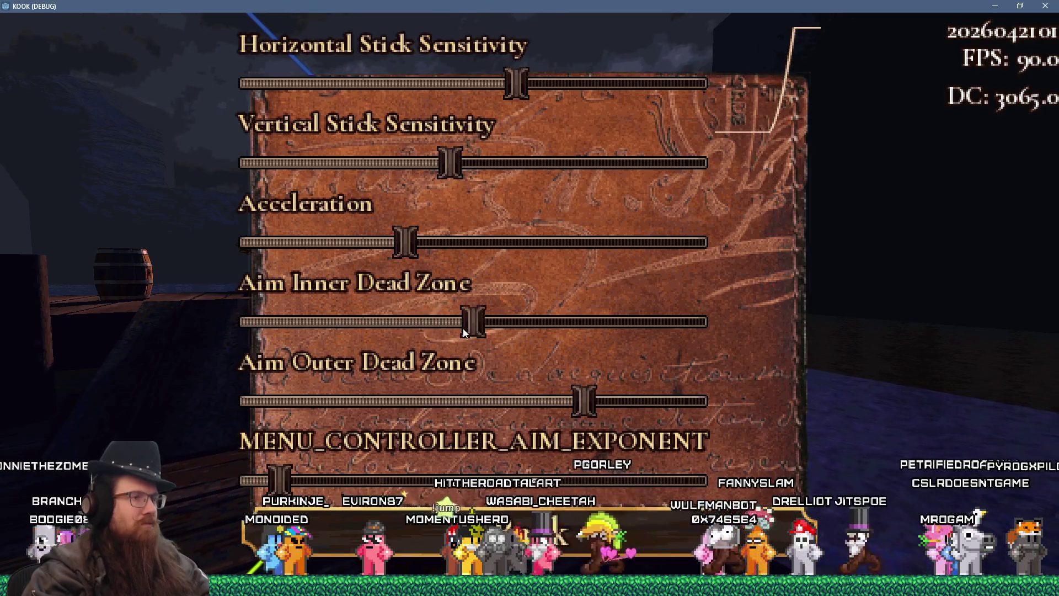
{"action": "mouse_move", "coordinate": [564, 392]}
{"action": "left_mouse_down"}
{"action": "mouse_move", "coordinate": [488, 404]}
{"action": "mouse_move", "coordinate": [584, 403]}
{"action": "left_mouse_up"}
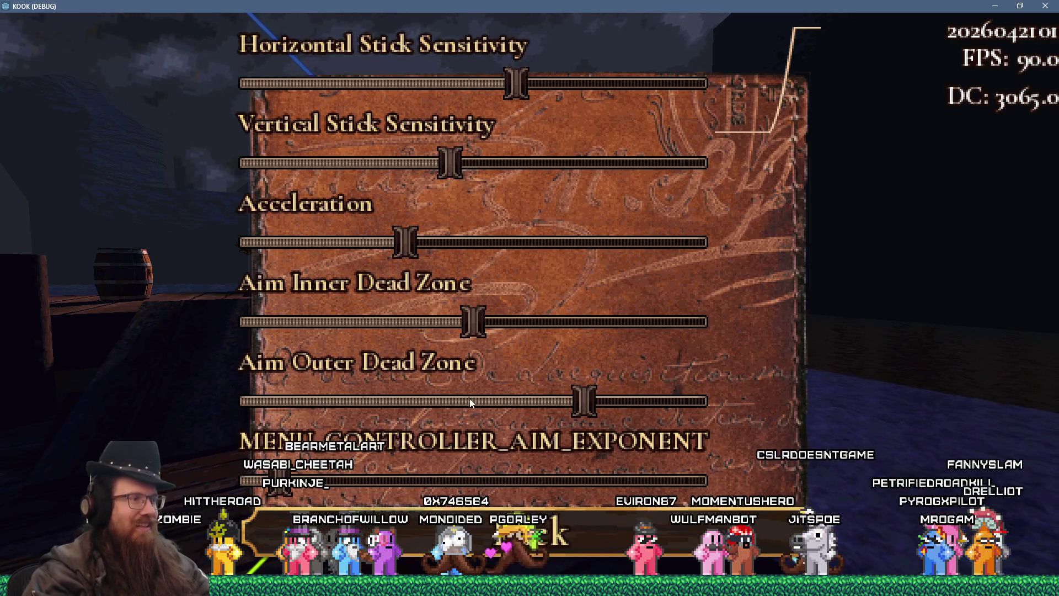
{"action": "mouse_move", "coordinate": [462, 322]}
{"action": "left_mouse_down"}
{"action": "mouse_move", "coordinate": [270, 329]}
{"action": "mouse_move", "coordinate": [316, 331]}
{"action": "left_mouse_up"}
{"action": "left_click_drag", "start_coordinate": [580, 398], "coordinate": [762, 401]}
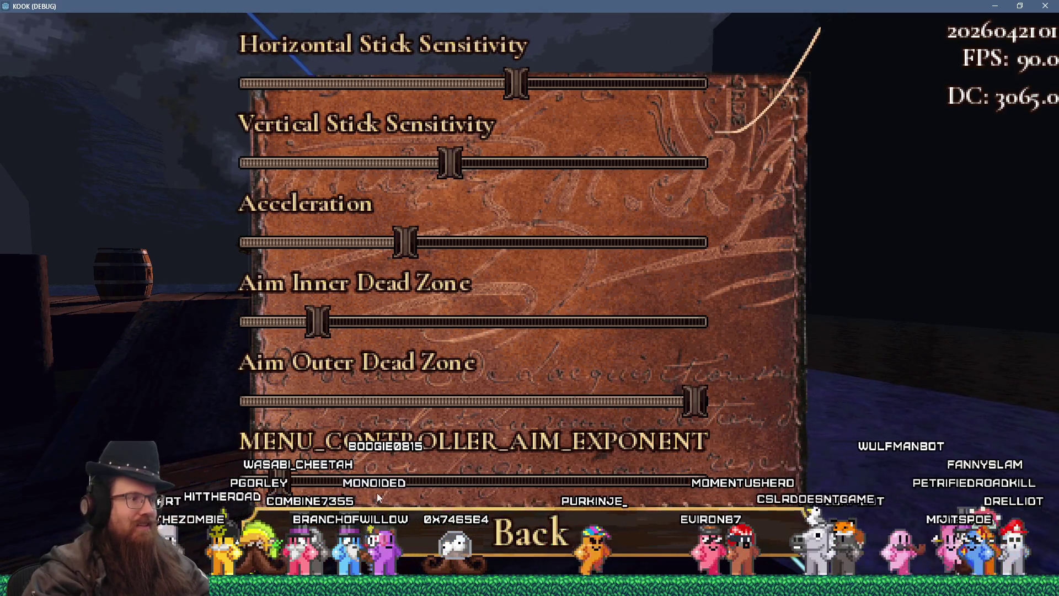
{"action": "left_click", "coordinate": [446, 478]}
{"action": "mouse_move", "coordinate": [445, 477]}
{"action": "left_mouse_down"}
{"action": "mouse_move", "coordinate": [305, 482]}
{"action": "mouse_move", "coordinate": [374, 478]}
{"action": "mouse_move", "coordinate": [352, 483]}
{"action": "left_mouse_up"}
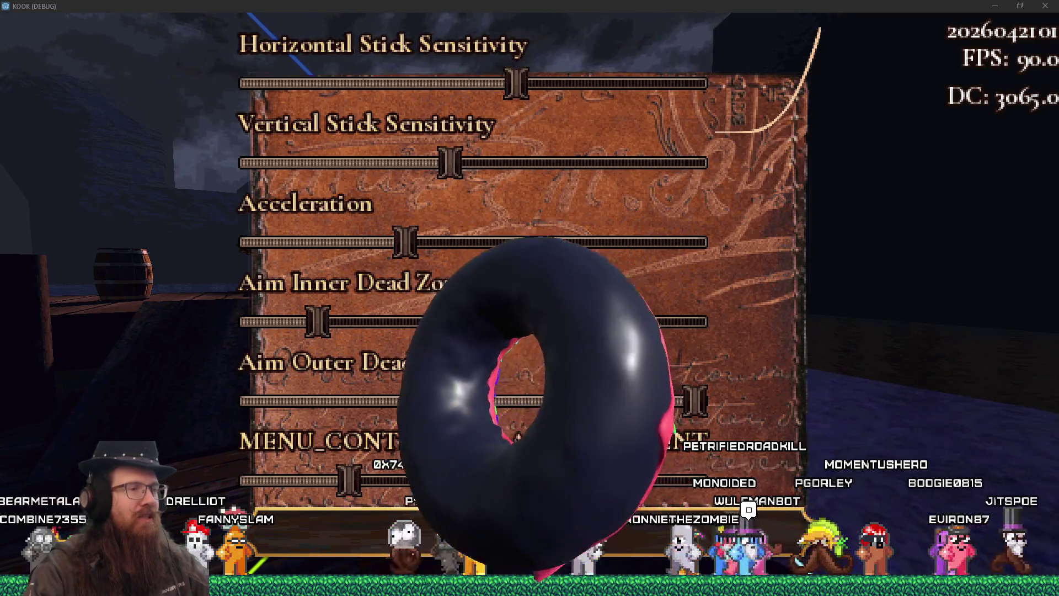
Step: Nudge Aim Inner Dead Zone up with the Right key, then play the Twitch clip with sound
{"action": "key", "text": "Right"}
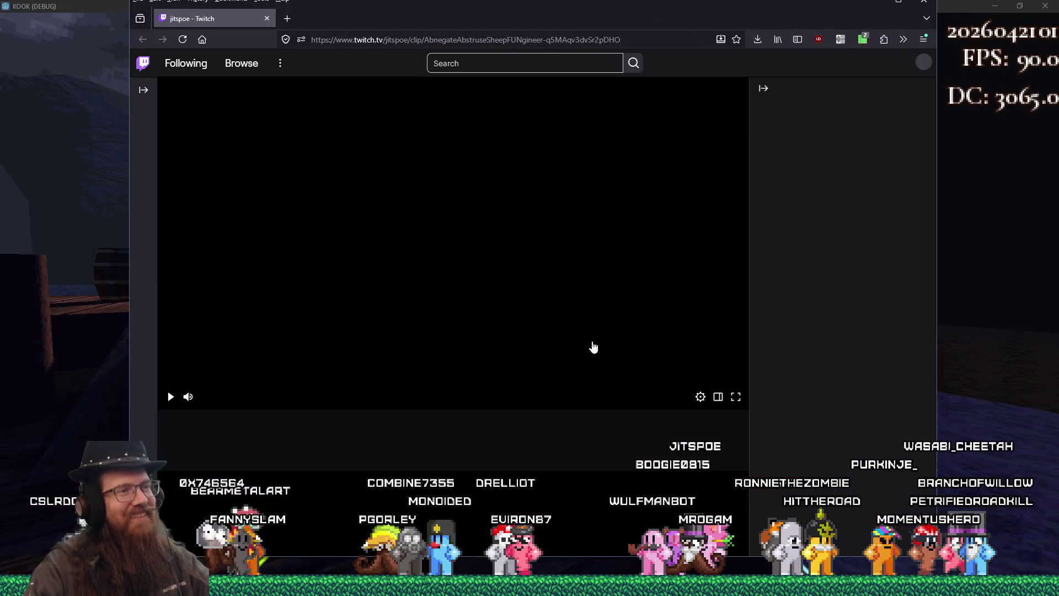
{"action": "left_click", "coordinate": [243, 397]}
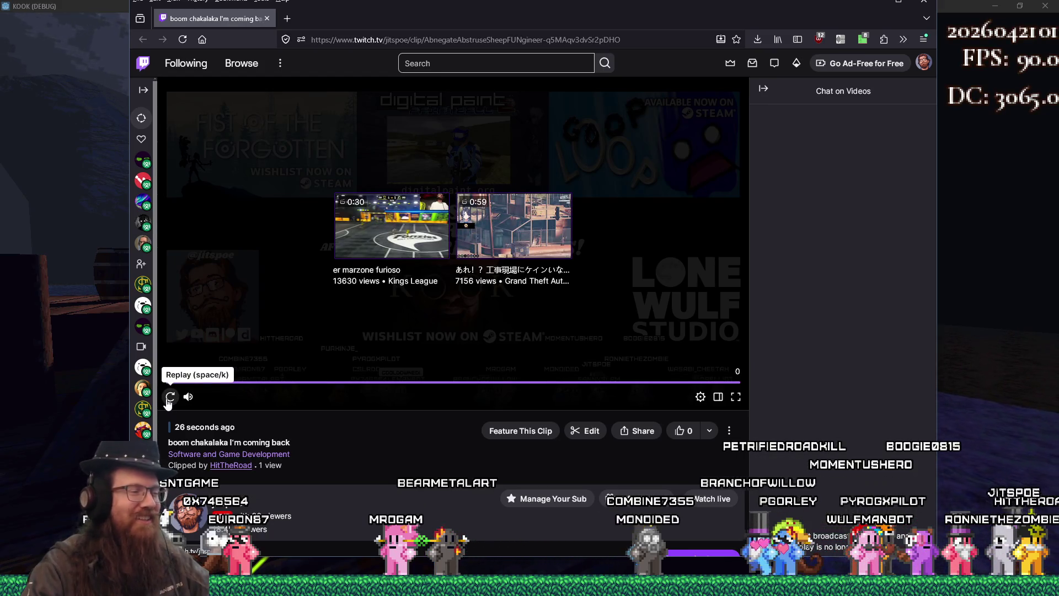
Step: Replay the Twitch clip, then close the browser to get back to KOOK's controller settings
{"action": "left_click", "coordinate": [168, 399]}
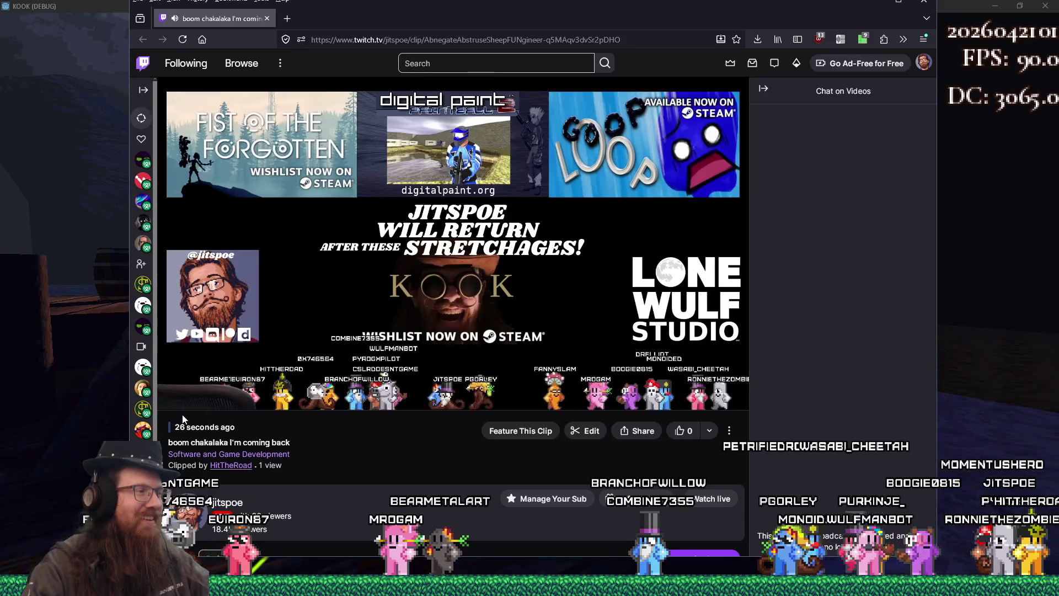
{"action": "left_click", "coordinate": [265, 20]}
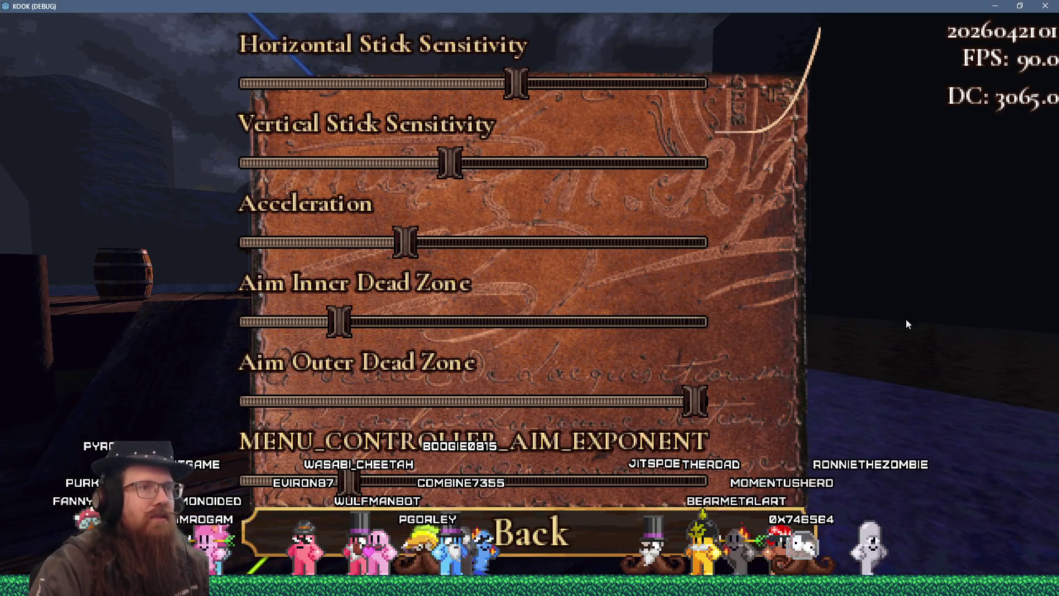
Step: Stop the game with Alt+F4 and enter e:\projects\kook in the Run dialog
{"action": "key", "text": "alt+F4"}
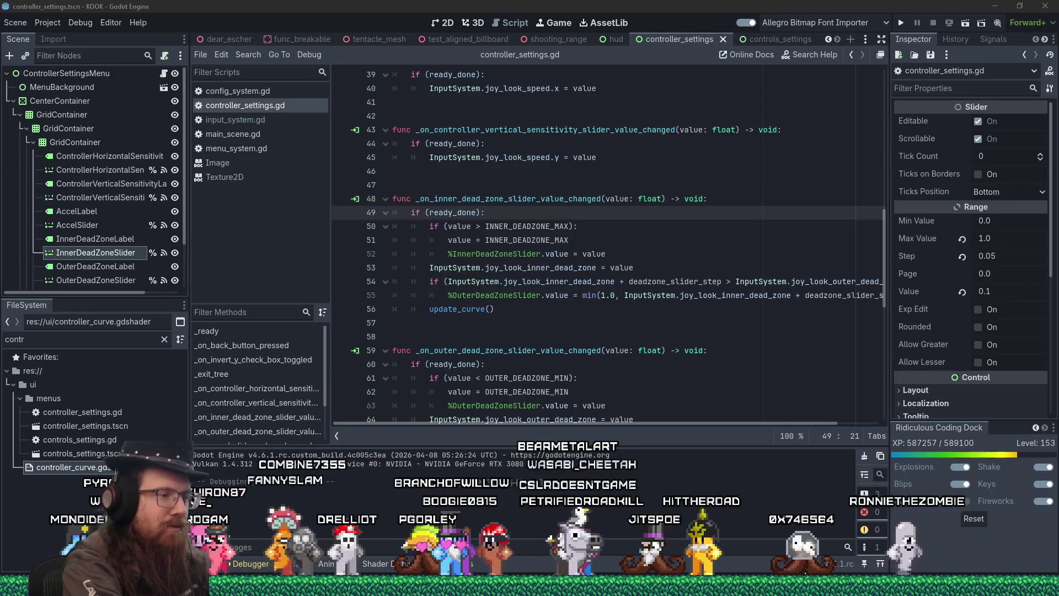
{"action": "key", "text": "super+r"}
{"action": "type", "text": "e:\\projects\\kook"}
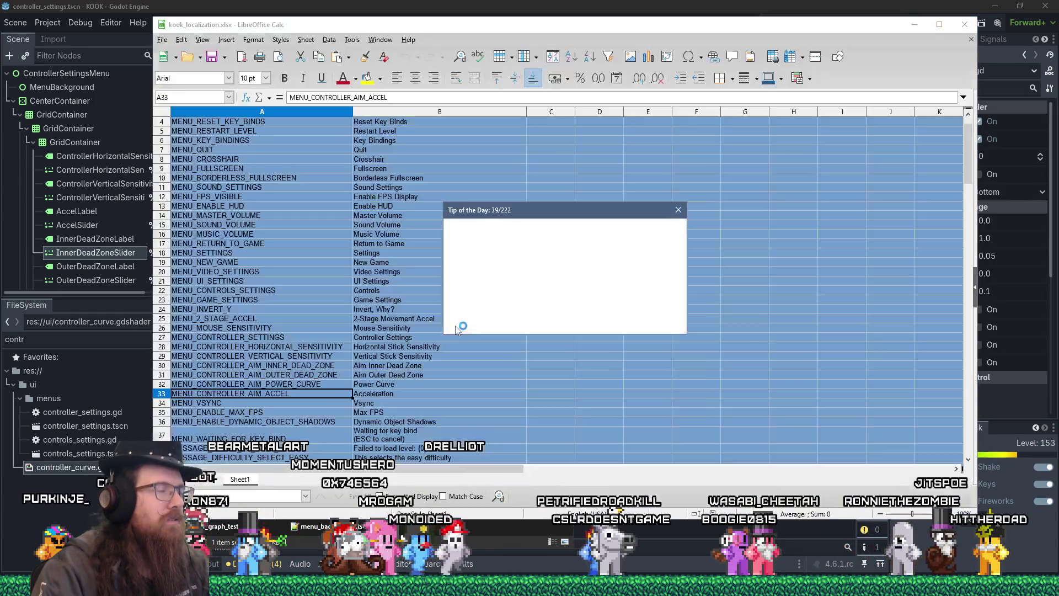
Step: Rename the A32 key to MENU_CONTROLLER_AIM_EXPONENT and set its B32 label to 'Aim Exponent'
{"action": "key", "text": "Escape"}
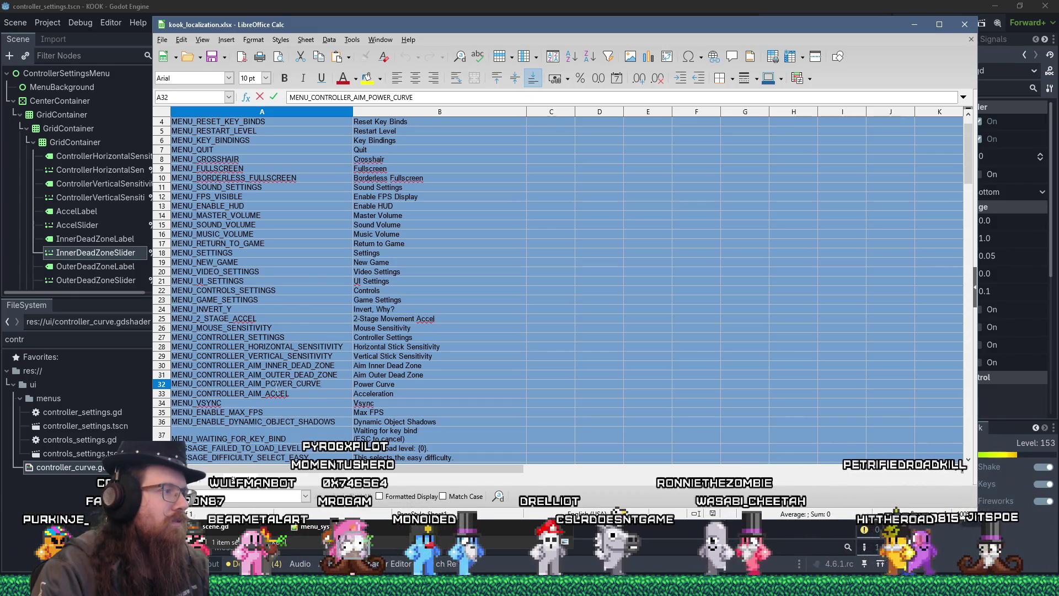
{"action": "double_click", "coordinate": [267, 383]}
{"action": "left_click_drag", "start_coordinate": [267, 383], "coordinate": [337, 386]}
{"action": "type", "text": "EXPO"}
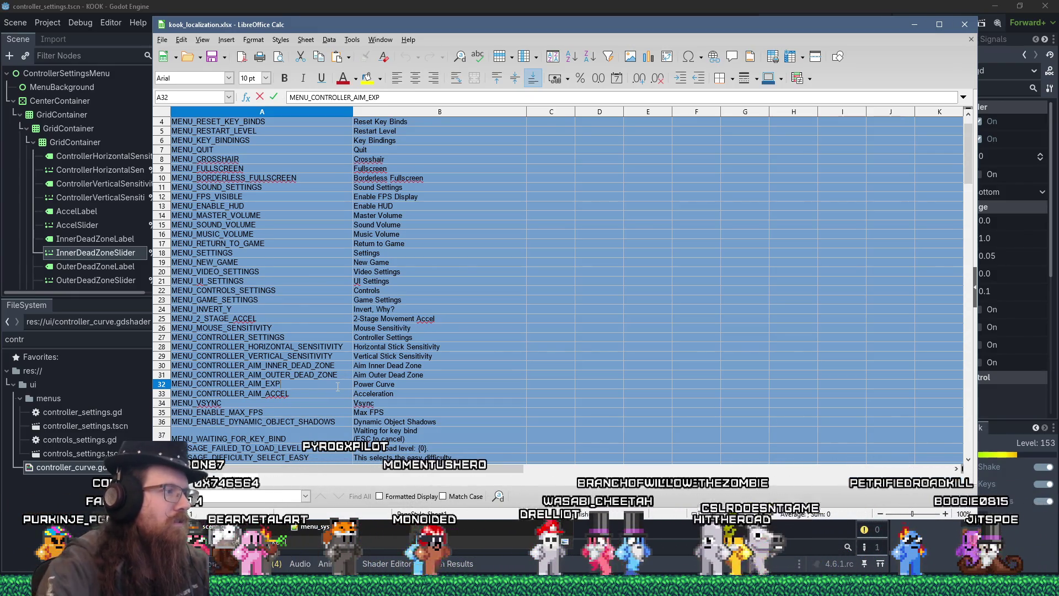
{"action": "type", "text": "NENT"}
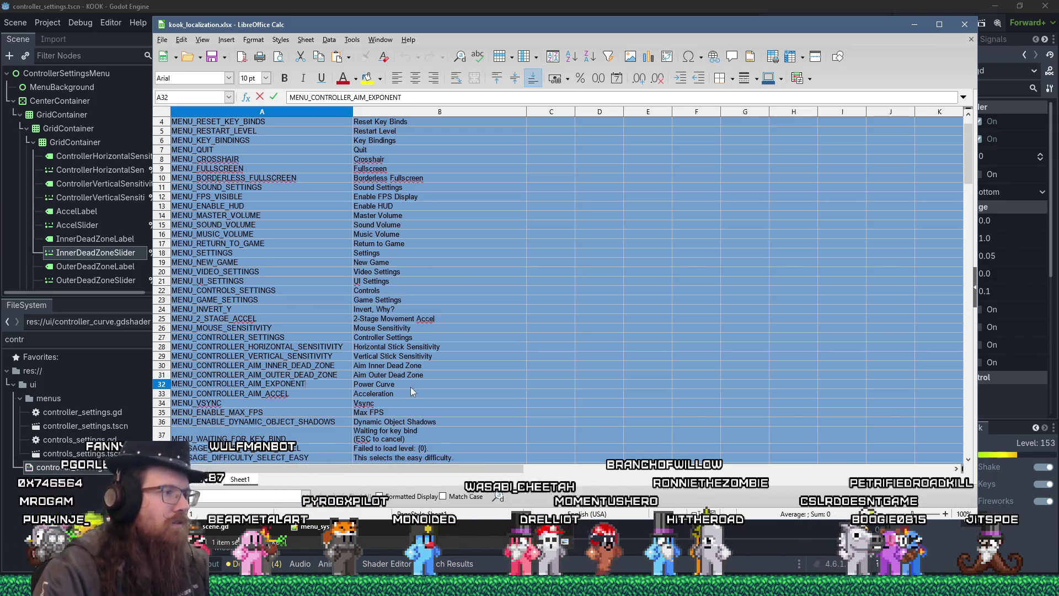
{"action": "left_click", "coordinate": [410, 386]}
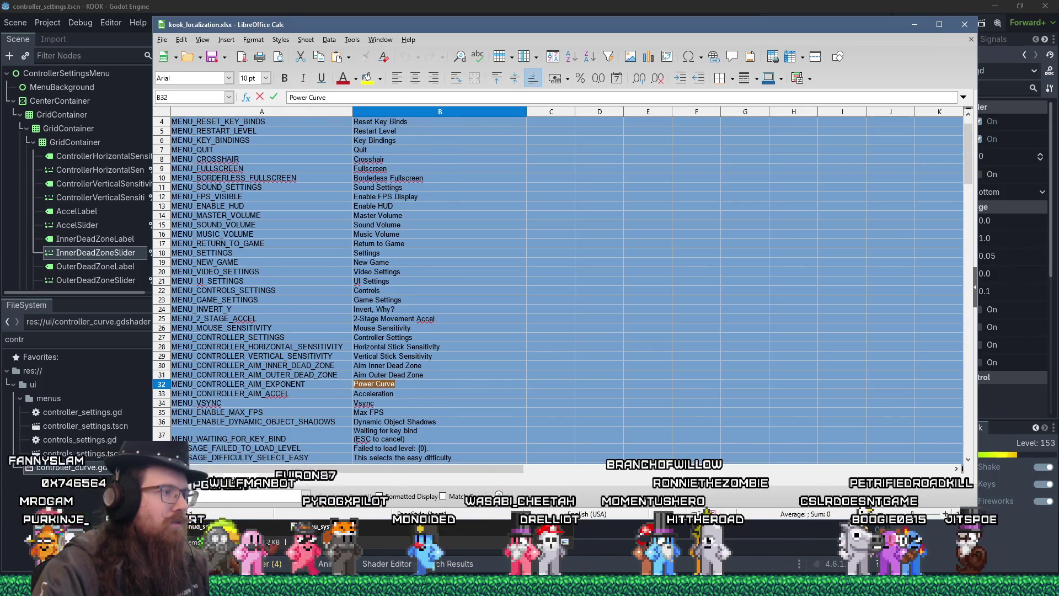
{"action": "type", "text": "Aim"}
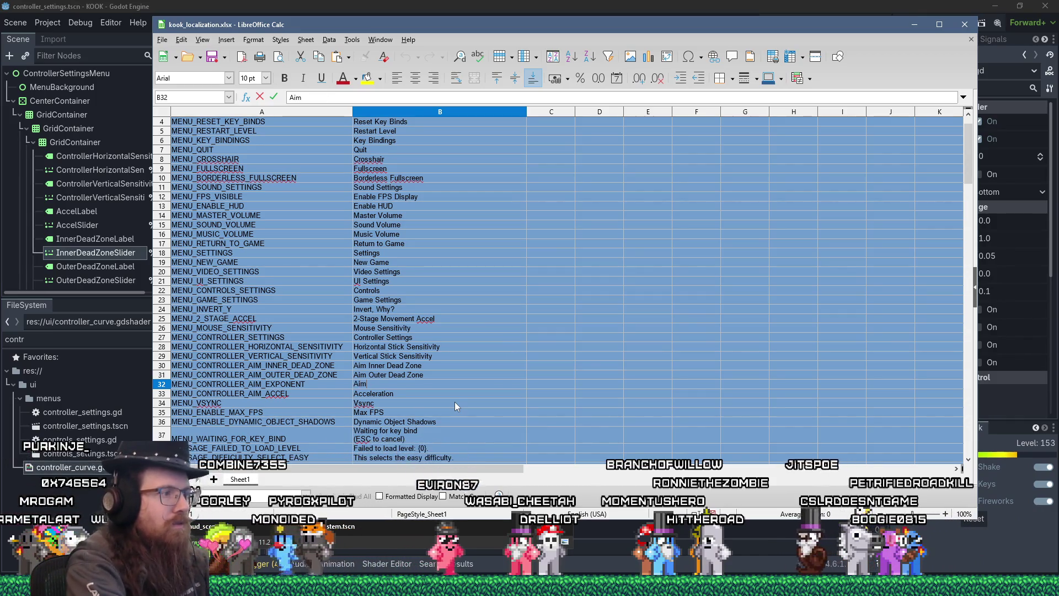
{"action": "type", "text": " Exponent"}
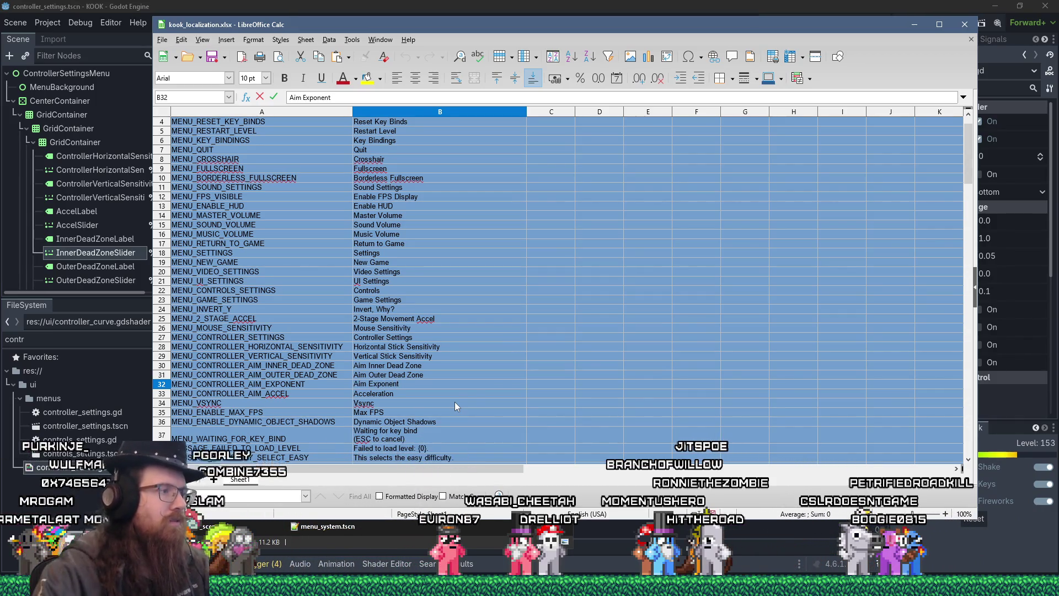
{"action": "left_click", "coordinate": [425, 392]}
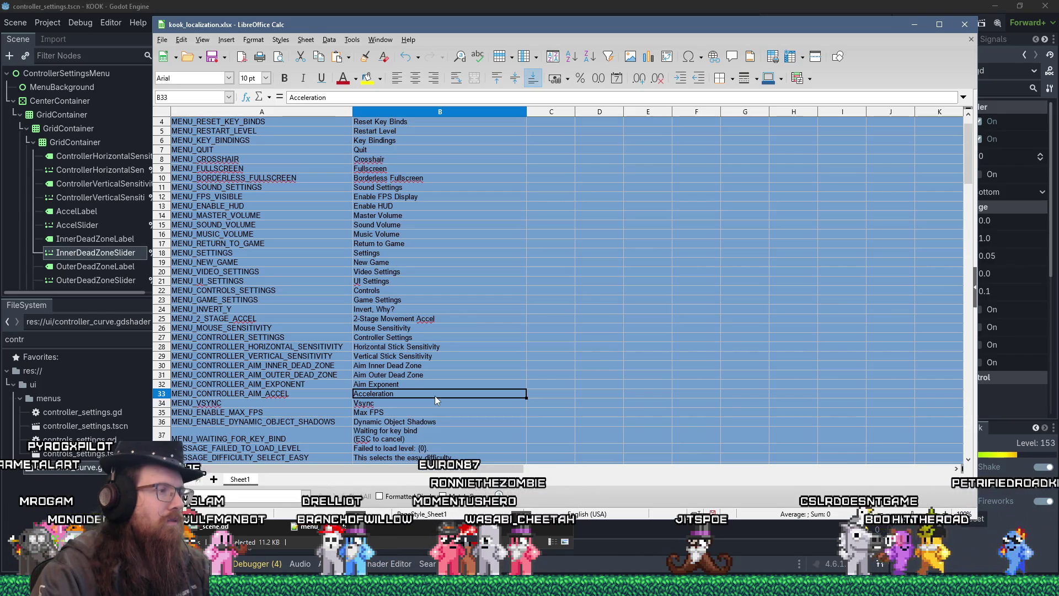
Step: Change the B33 label from 'Acceleration' to 'Aim Acceleration'
{"action": "double_click", "coordinate": [434, 396]}
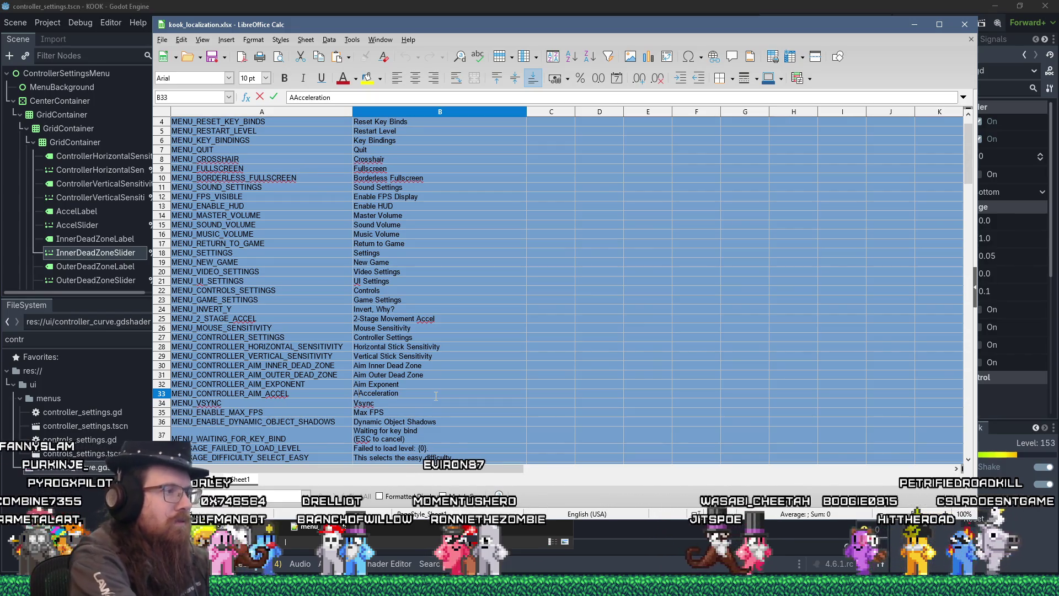
{"action": "key", "text": "Home"}
{"action": "type", "text": "Aim"}
{"action": "key", "text": "Return"}
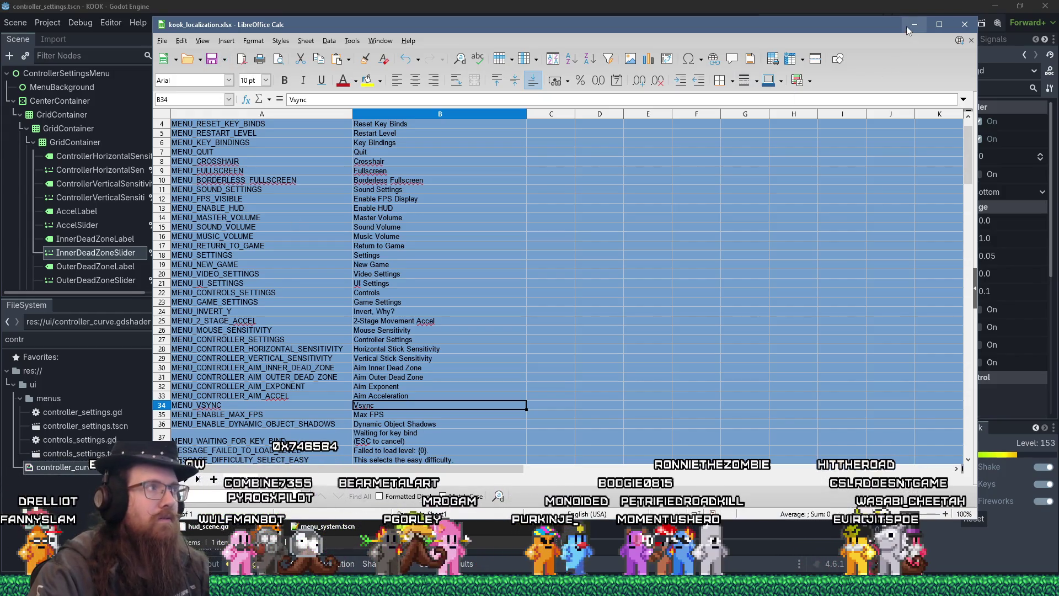
Step: Save a Text CSV copy over kook_localization.csv with default options, then return to Godot
{"action": "left_click", "coordinate": [162, 41]}
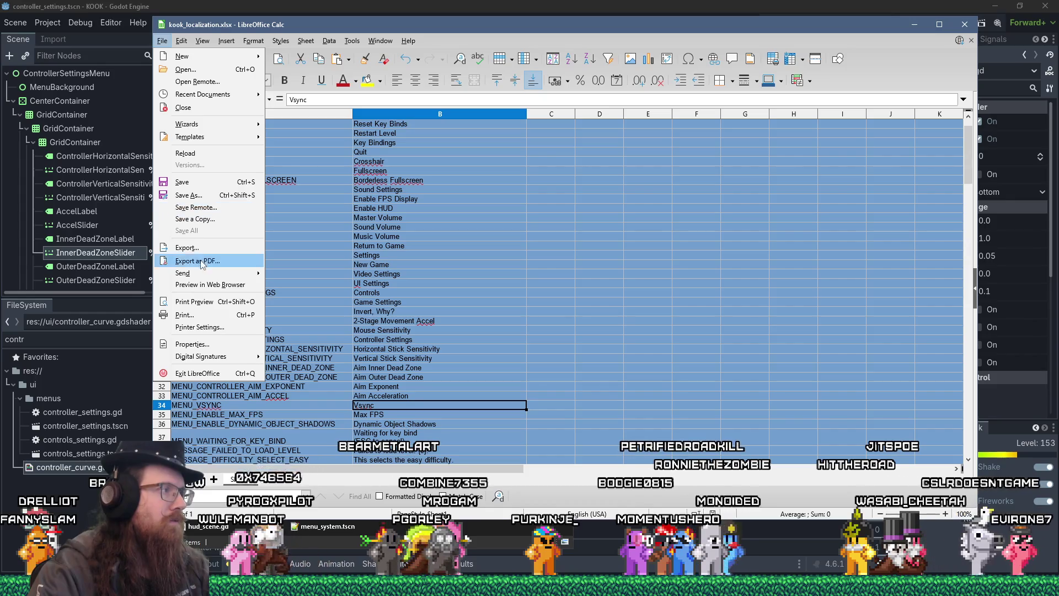
{"action": "left_click", "coordinate": [204, 219]}
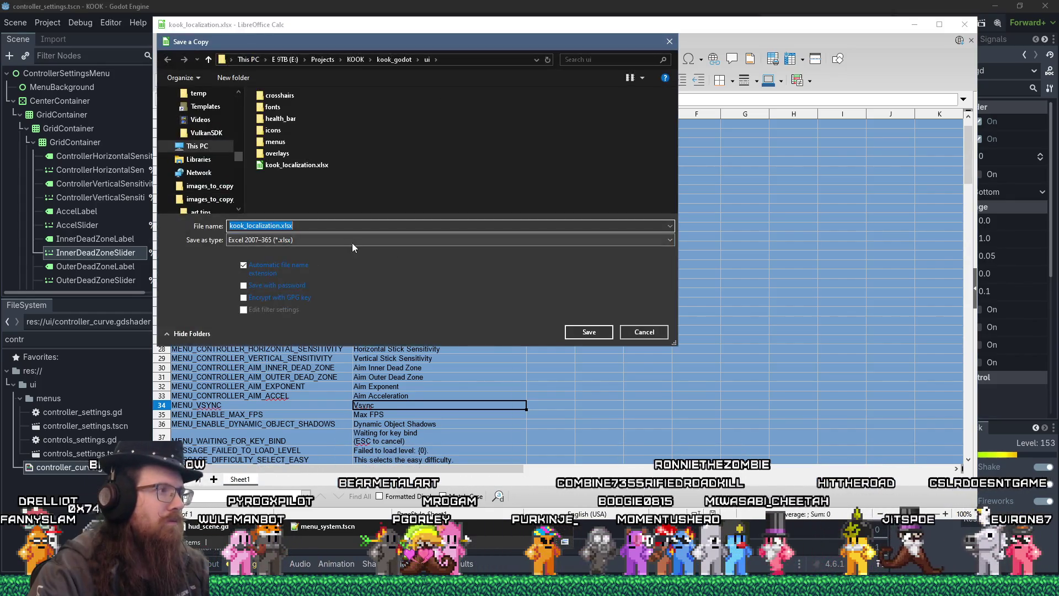
{"action": "left_click", "coordinate": [352, 240]}
{"action": "left_click", "coordinate": [297, 342]}
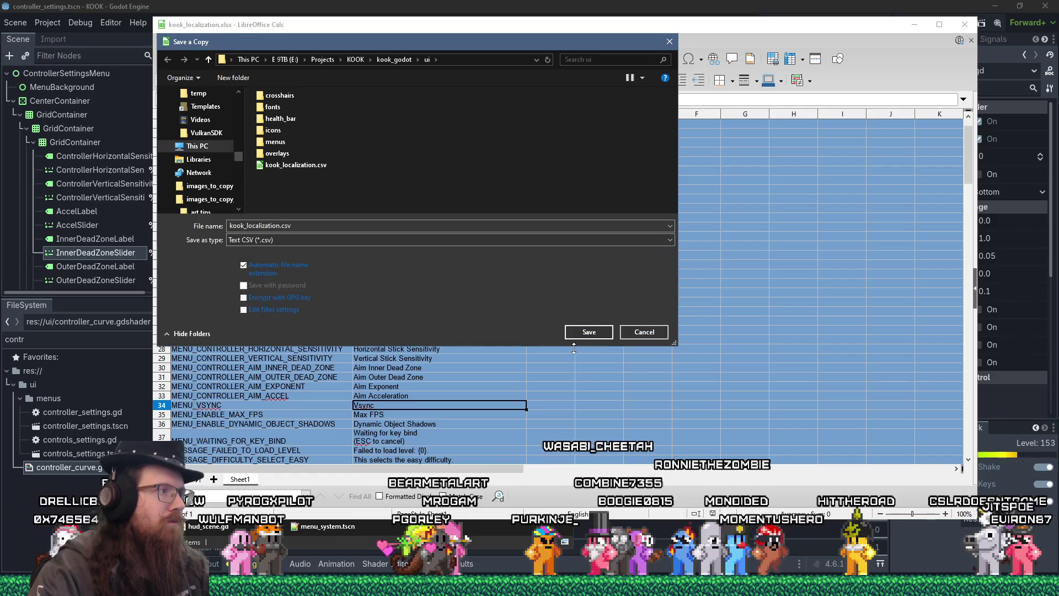
{"action": "left_click", "coordinate": [589, 332]}
{"action": "left_click", "coordinate": [548, 293]}
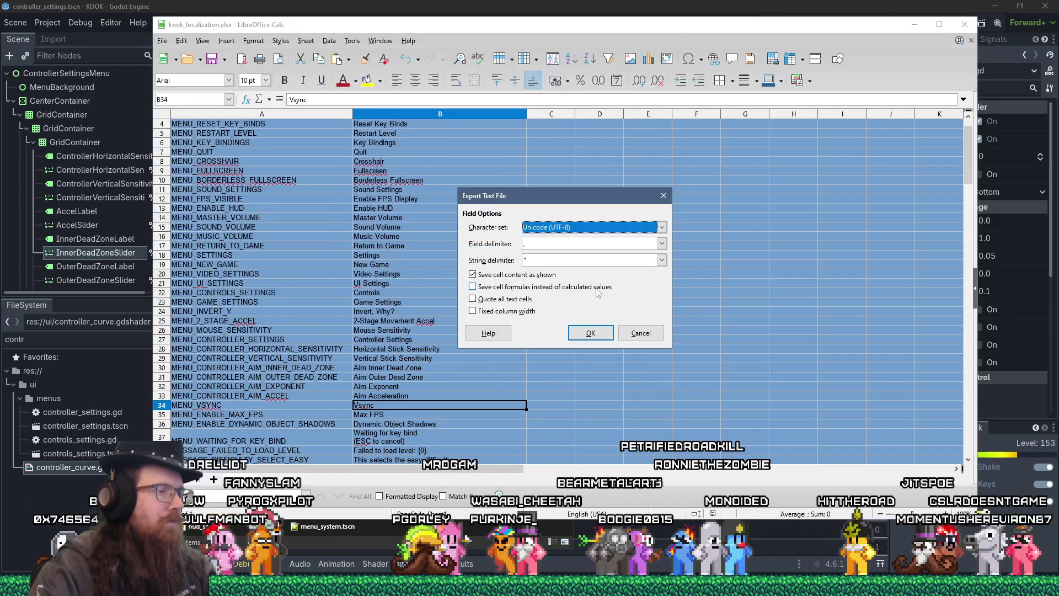
{"action": "left_click", "coordinate": [590, 333]}
{"action": "left_click", "coordinate": [597, 5]}
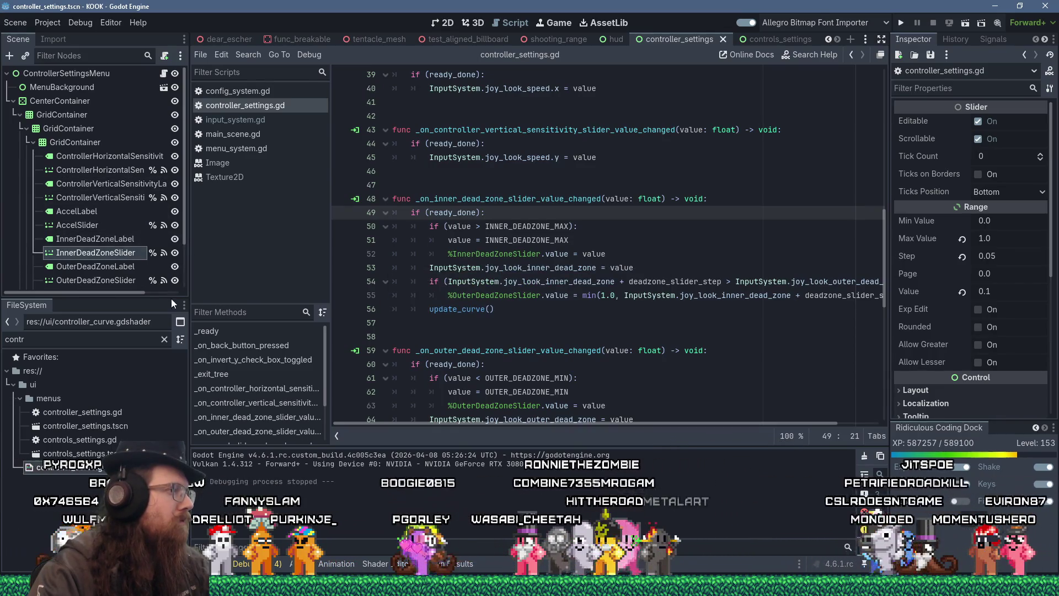
{"action": "mouse_move", "coordinate": [165, 298]}
{"action": "left_mouse_down"}
{"action": "mouse_move", "coordinate": [156, 372]}
{"action": "mouse_move", "coordinate": [238, 345]}
{"action": "mouse_move", "coordinate": [299, 345]}
{"action": "left_mouse_up"}
Step: Add a ScrollContainer under the outer GridContainer and nest the slider GridContainer inside it
{"action": "left_click", "coordinate": [83, 142]}
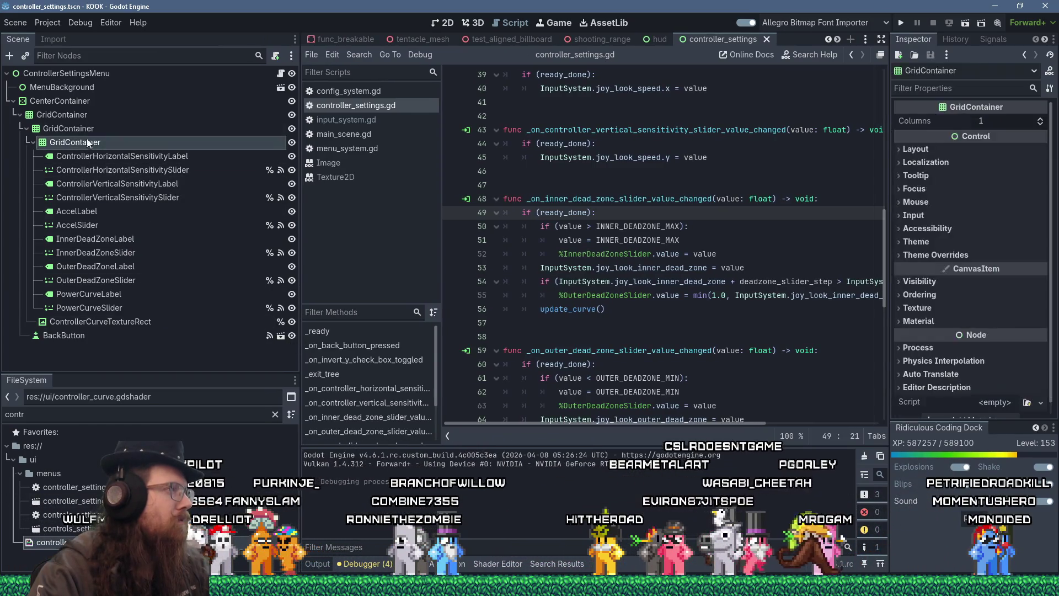
{"action": "left_click", "coordinate": [82, 130]}
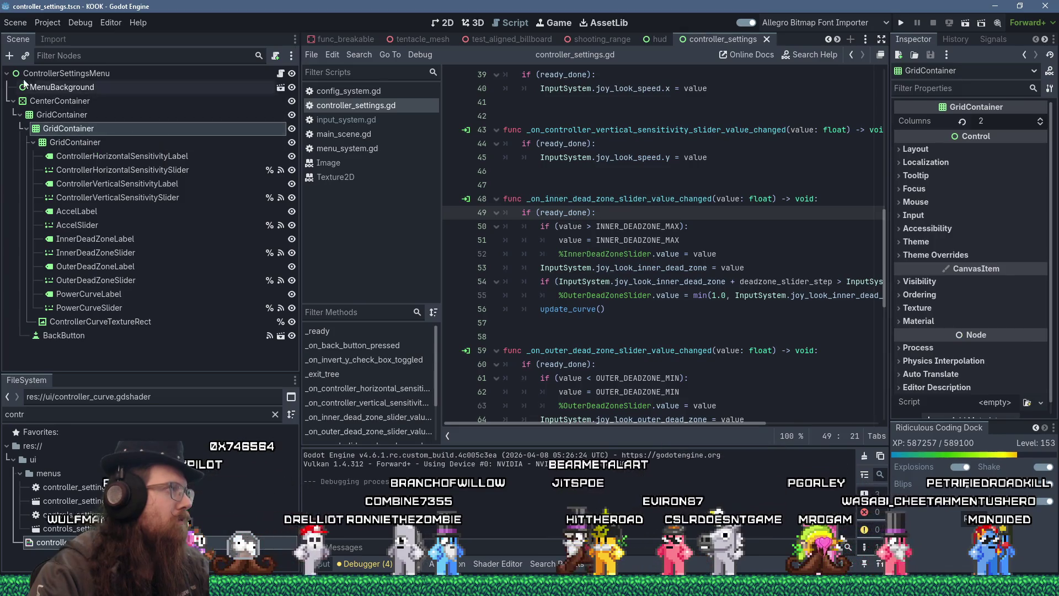
{"action": "left_click", "coordinate": [9, 56]}
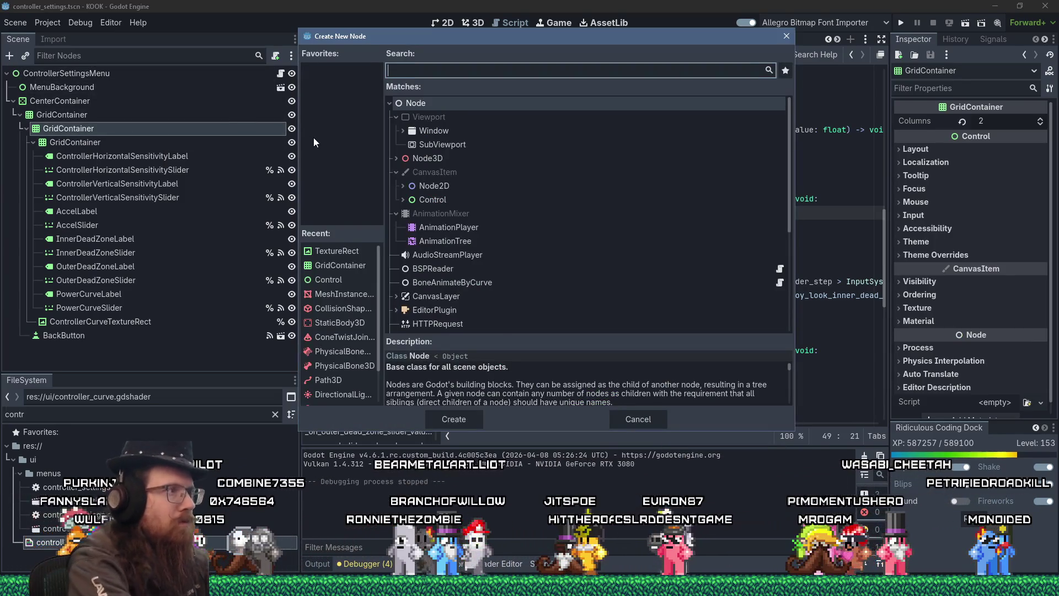
{"action": "type", "text": "scroll"}
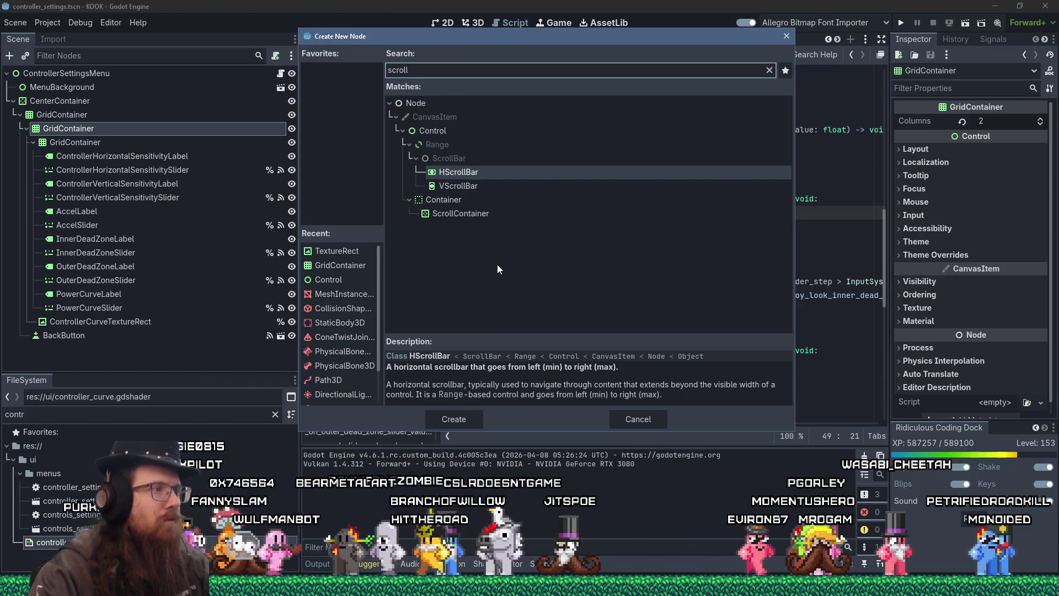
{"action": "left_click", "coordinate": [481, 216]}
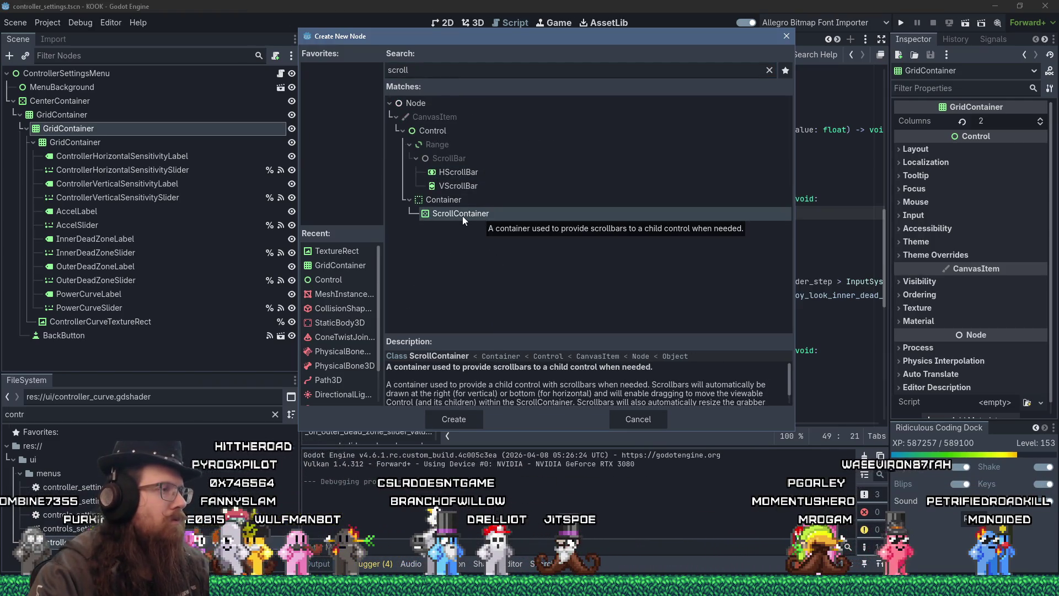
{"action": "double_click", "coordinate": [462, 215]}
{"action": "left_click_drag", "start_coordinate": [81, 338], "coordinate": [64, 138]}
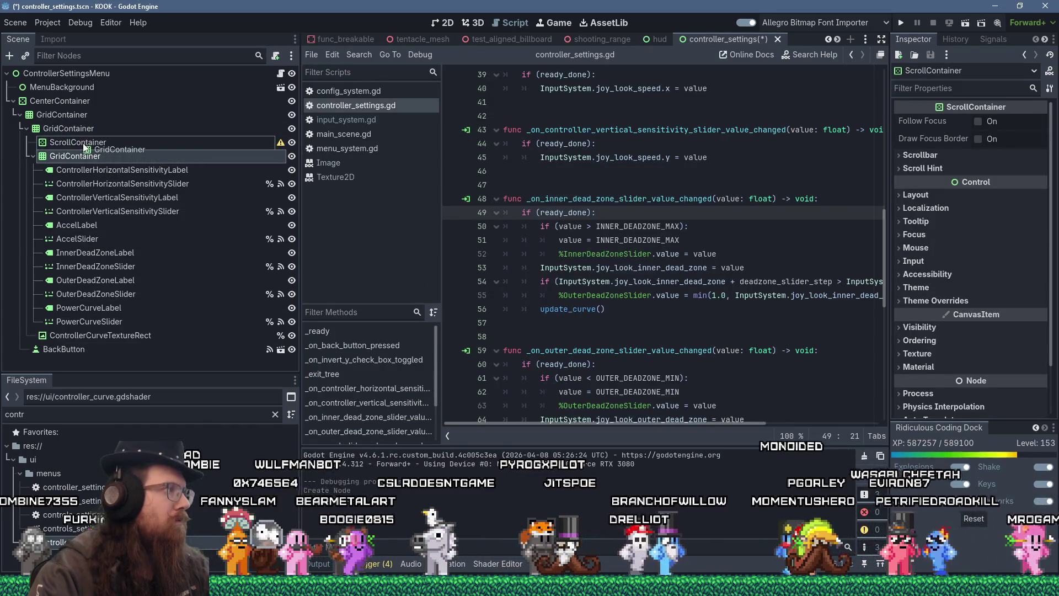
{"action": "left_click", "coordinate": [83, 143]}
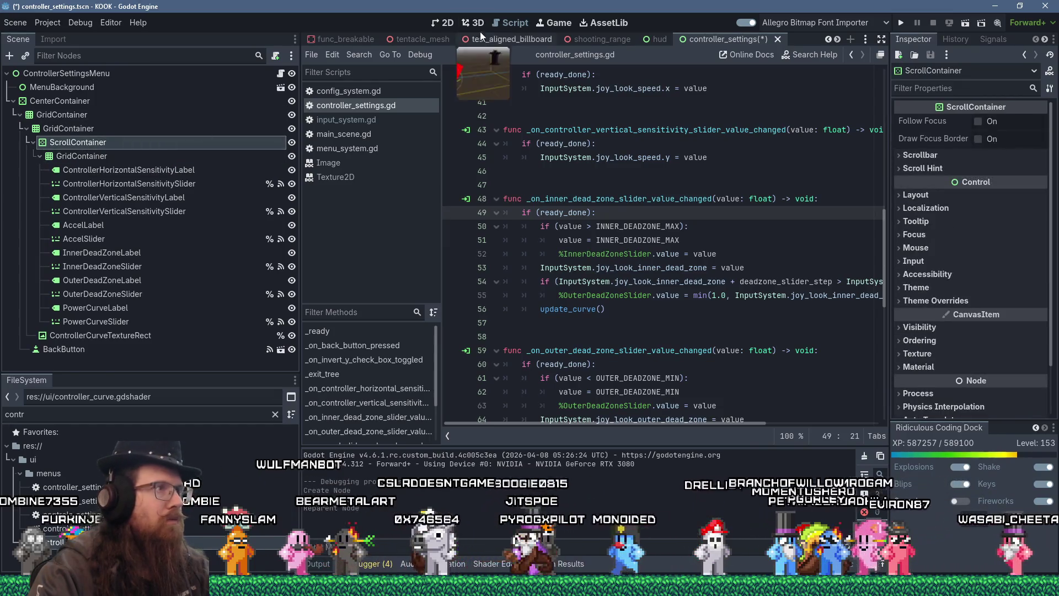
{"action": "left_click", "coordinate": [451, 23]}
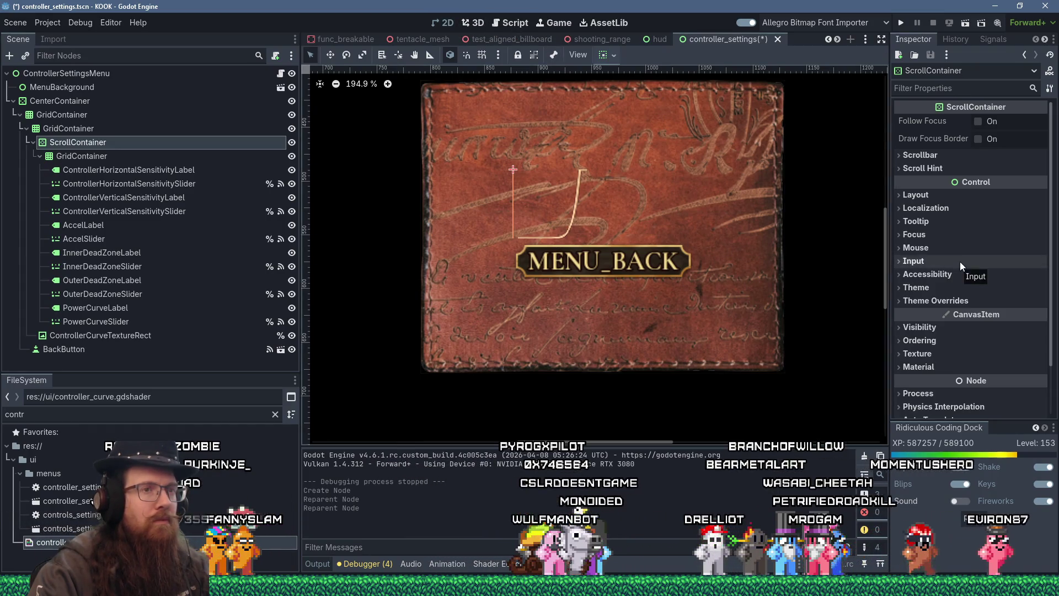
Step: Set the ScrollContainer's Custom Minimum Size x to 220 px, first trying 200
{"action": "scroll", "coordinate": [946, 250], "scroll_direction": "down", "scroll_amount": 2}
{"action": "scroll", "coordinate": [947, 306], "scroll_direction": "up", "scroll_amount": 2}
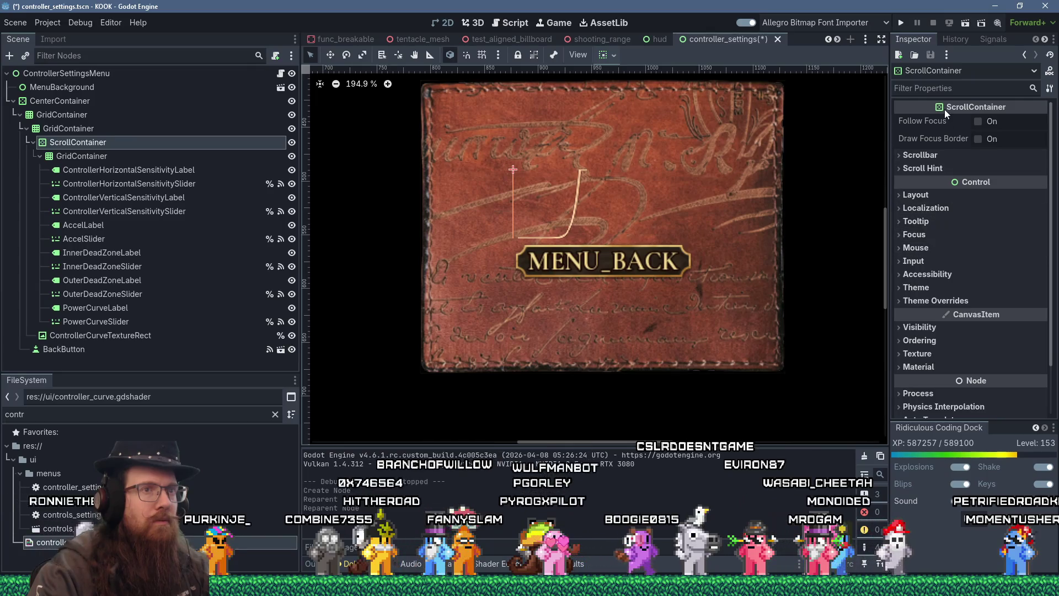
{"action": "type", "text": "min"}
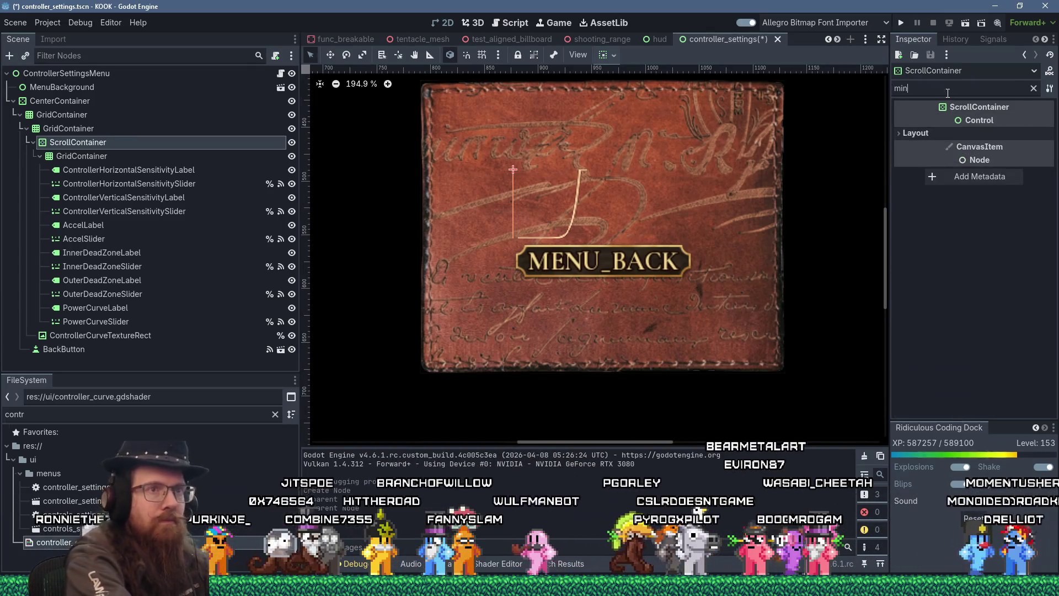
{"action": "left_click", "coordinate": [920, 132]}
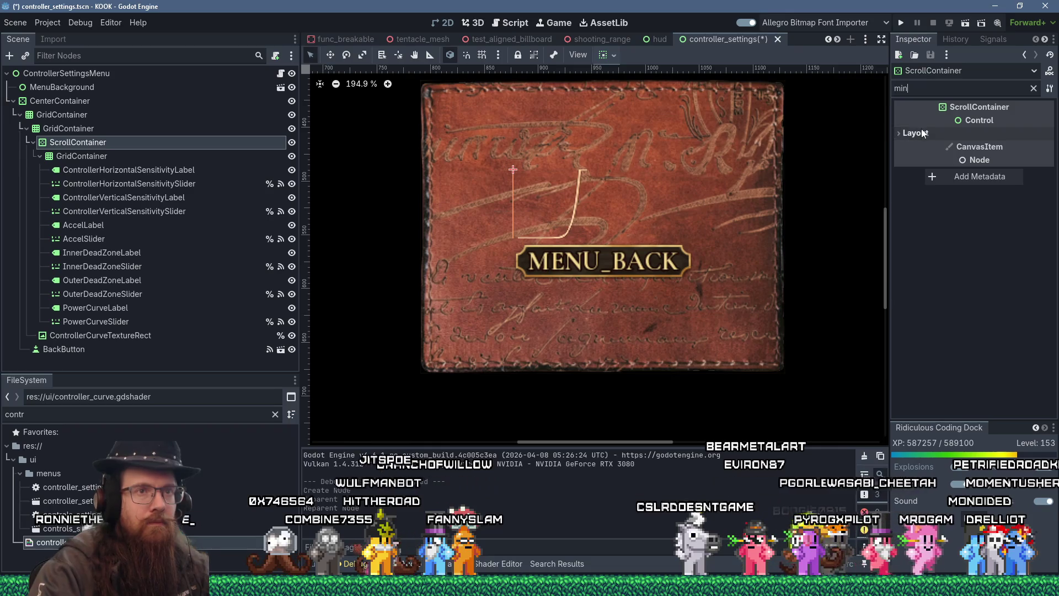
{"action": "left_click", "coordinate": [1006, 164]}
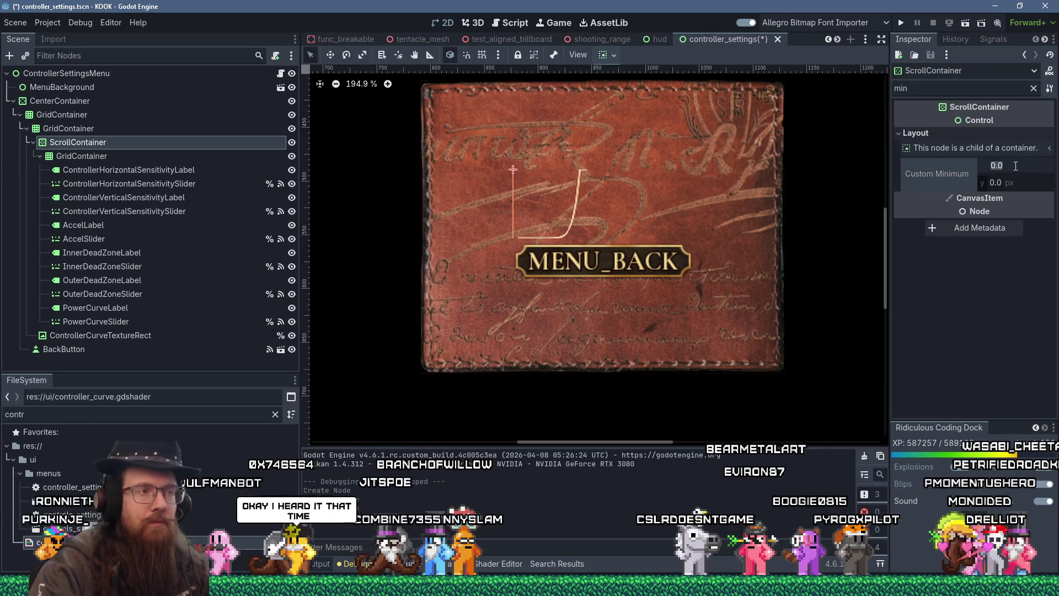
{"action": "type", "text": "200"}
{"action": "key", "text": "Return"}
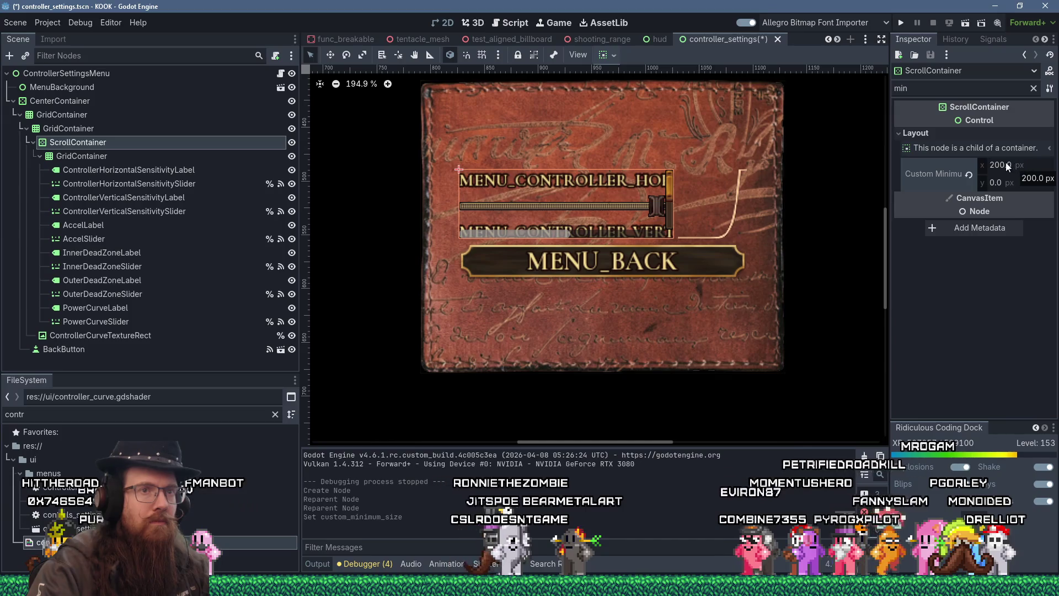
{"action": "left_click", "coordinate": [1005, 163]}
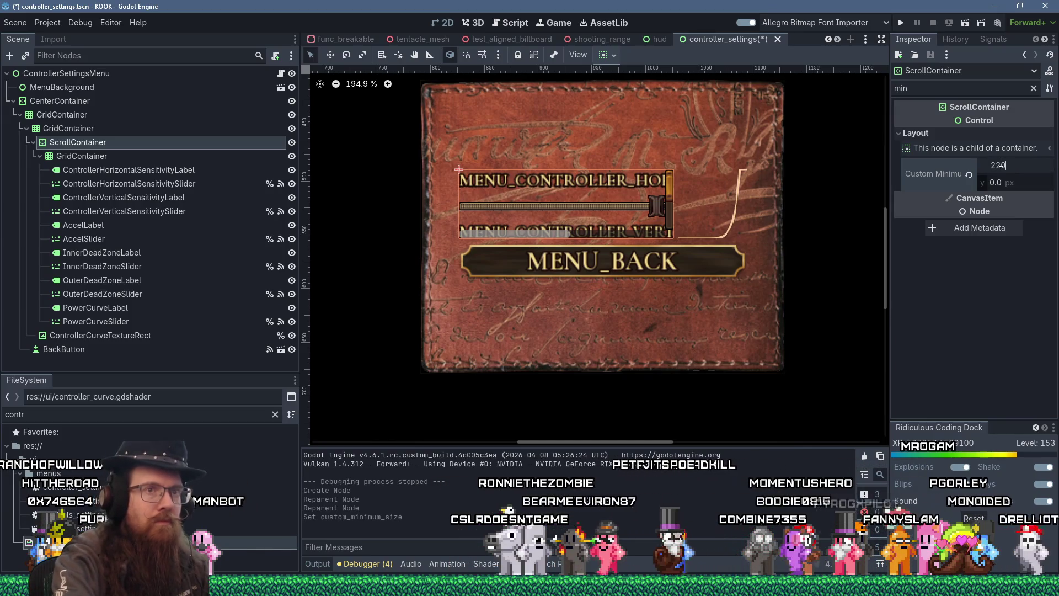
{"action": "key", "text": "Return"}
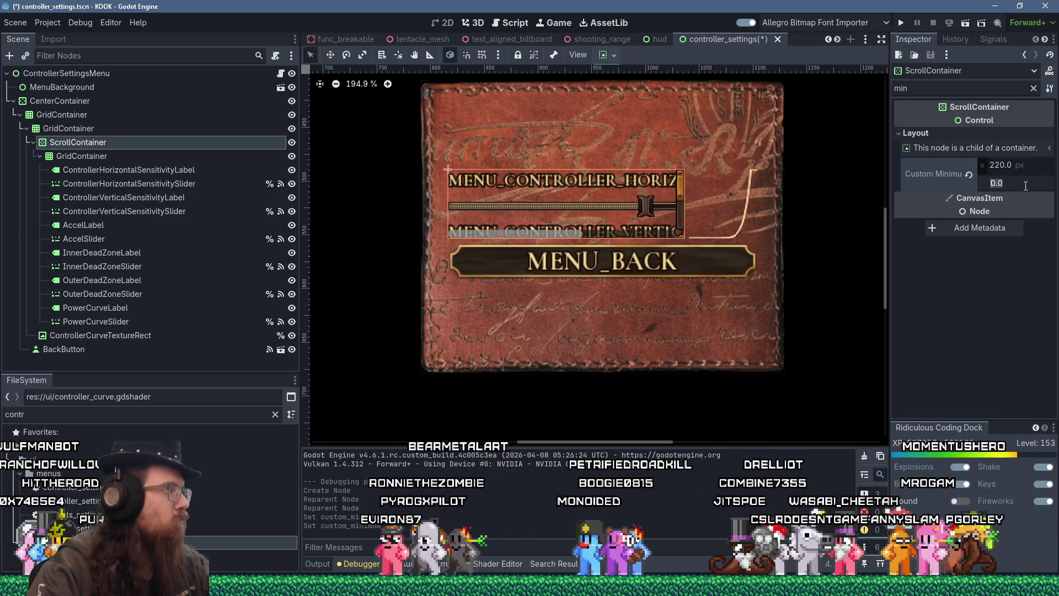
{"action": "key", "text": "Return"}
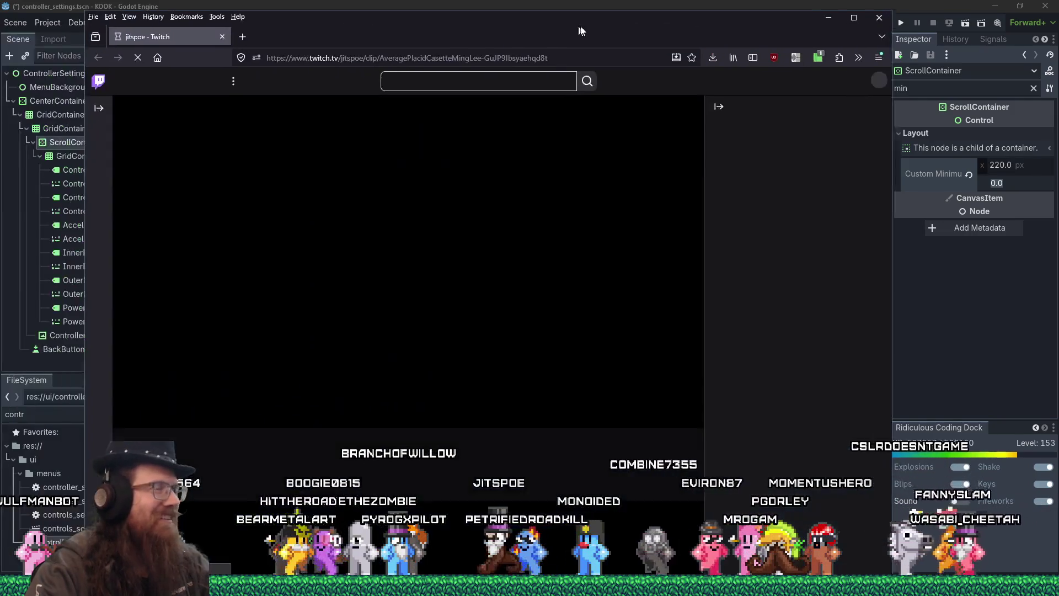
{"action": "left_click_drag", "start_coordinate": [581, 30], "coordinate": [646, 27]}
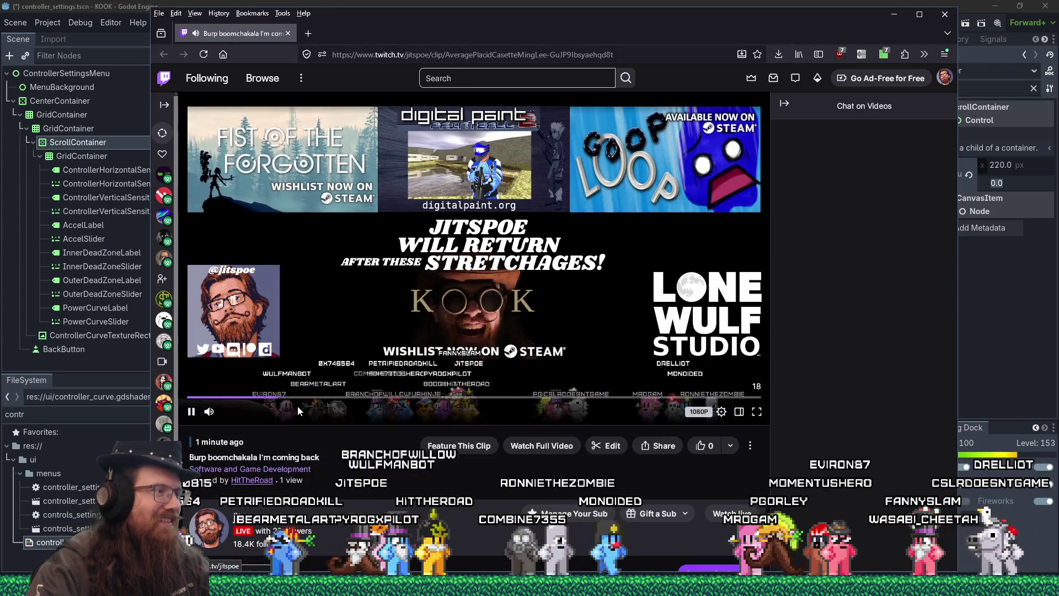
{"action": "left_click", "coordinate": [264, 397]}
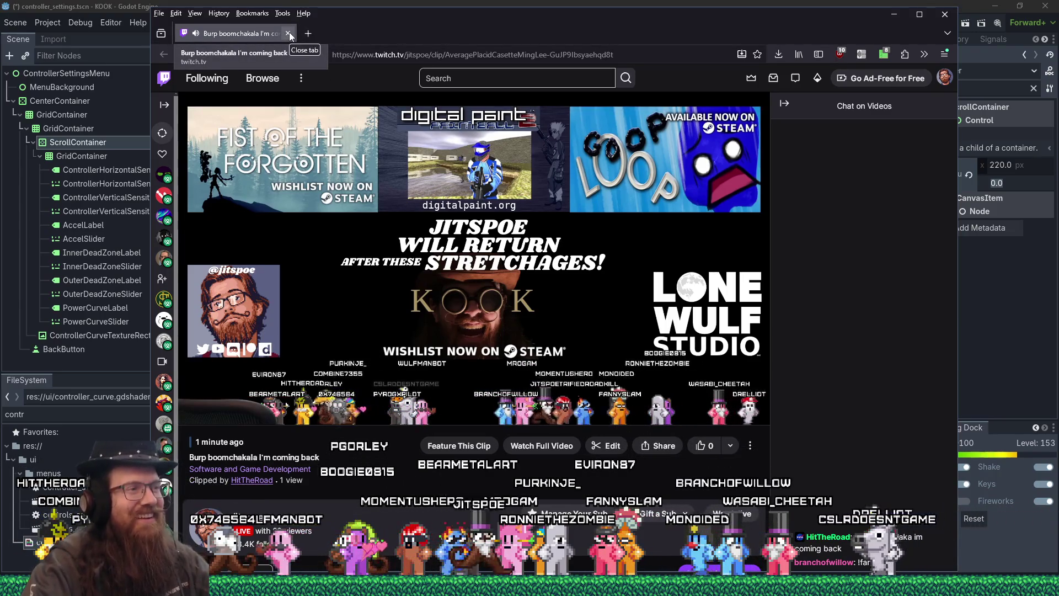
{"action": "left_click", "coordinate": [289, 33]}
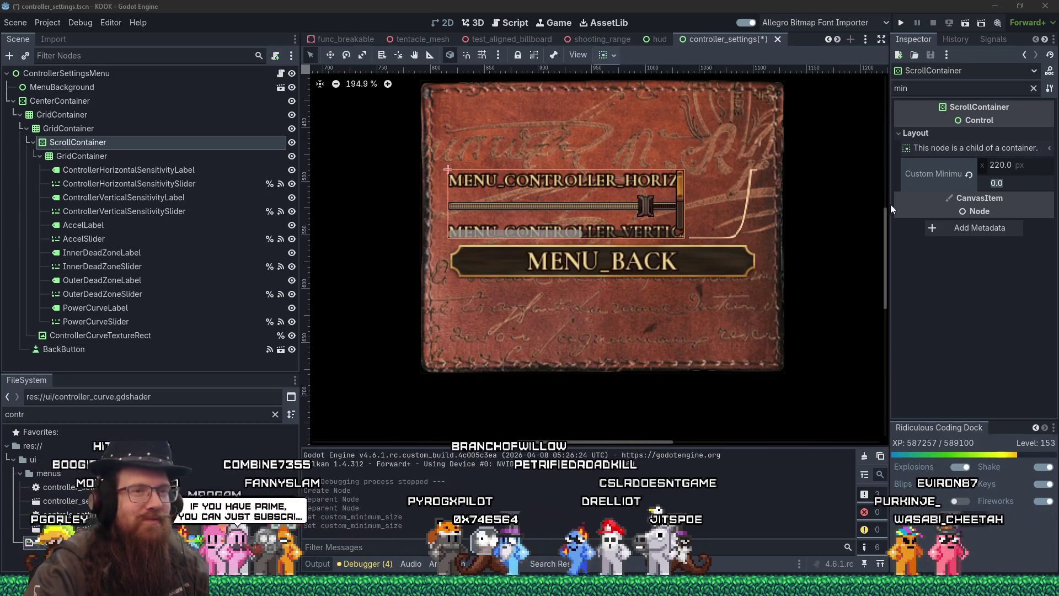
Step: Set the ScrollContainer's minimum height to 180 px after trying 220, then save and run
{"action": "left_click", "coordinate": [1018, 186]}
{"action": "type", "text": "220"}
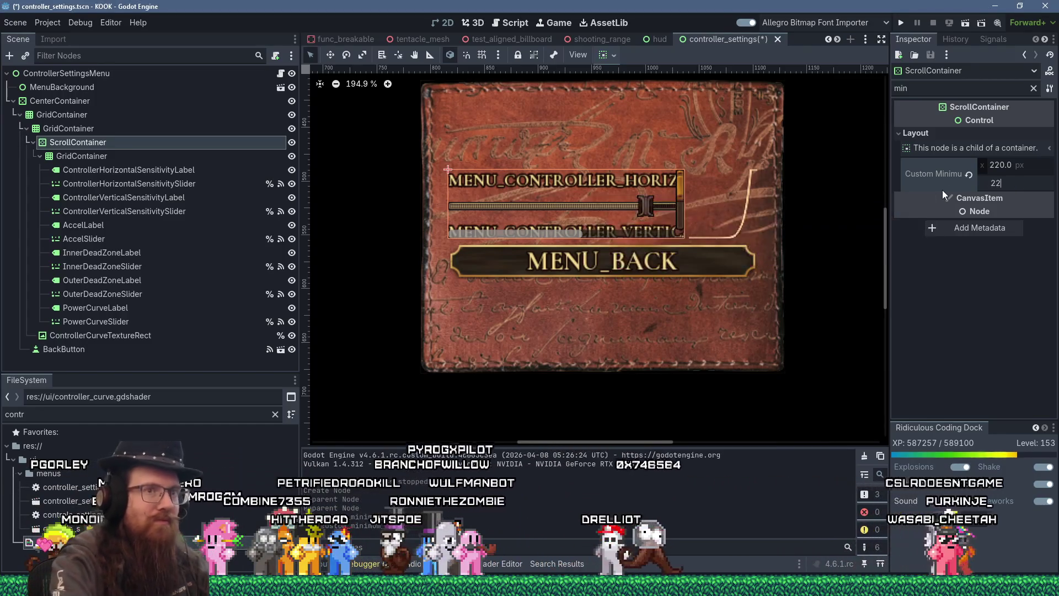
{"action": "key", "text": "Return"}
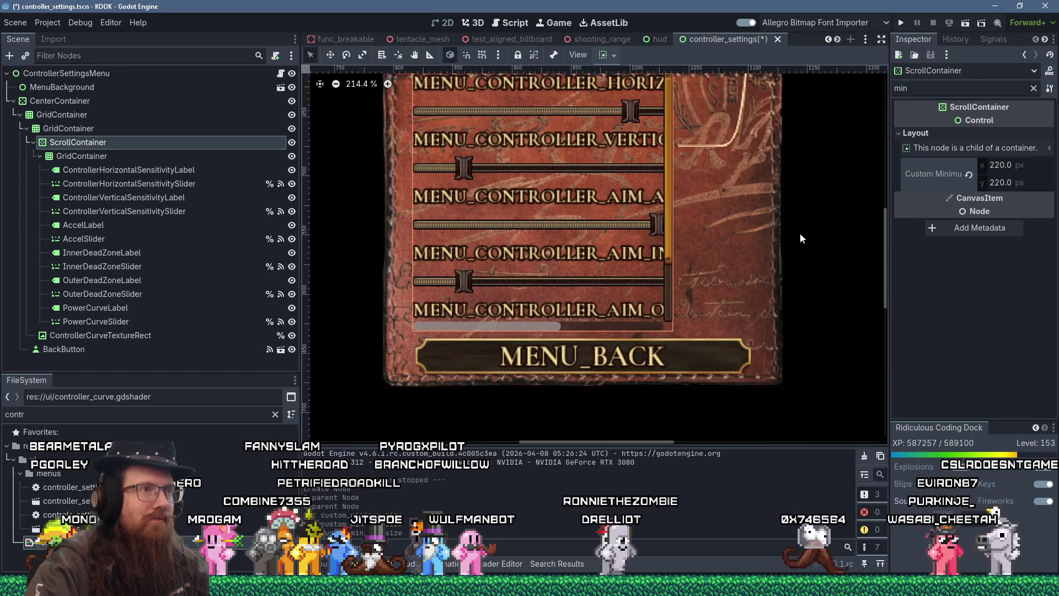
{"action": "left_click", "coordinate": [1008, 183]}
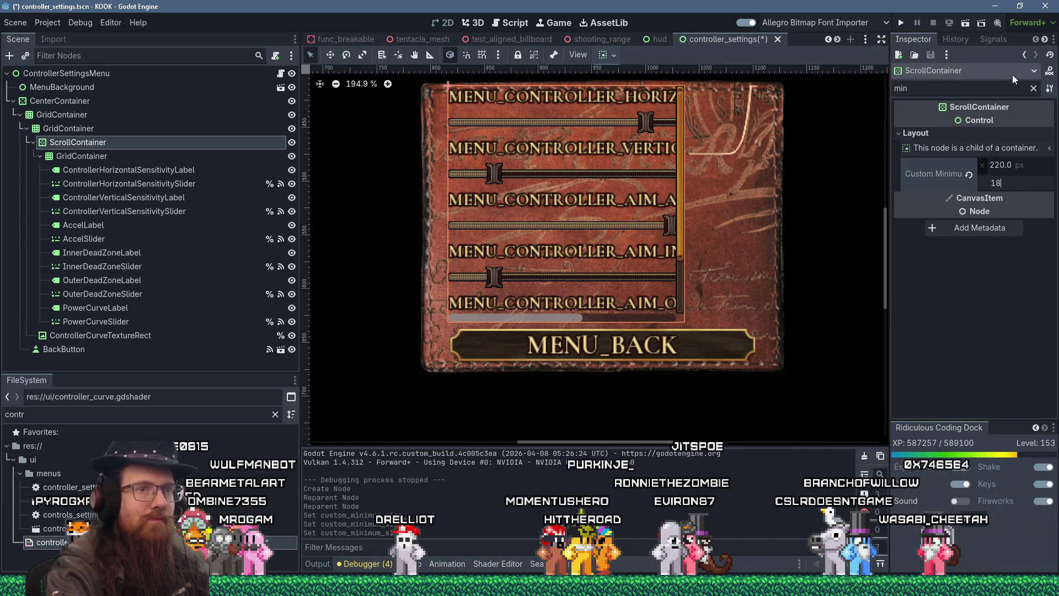
{"action": "type", "text": "180"}
{"action": "key", "text": "Return"}
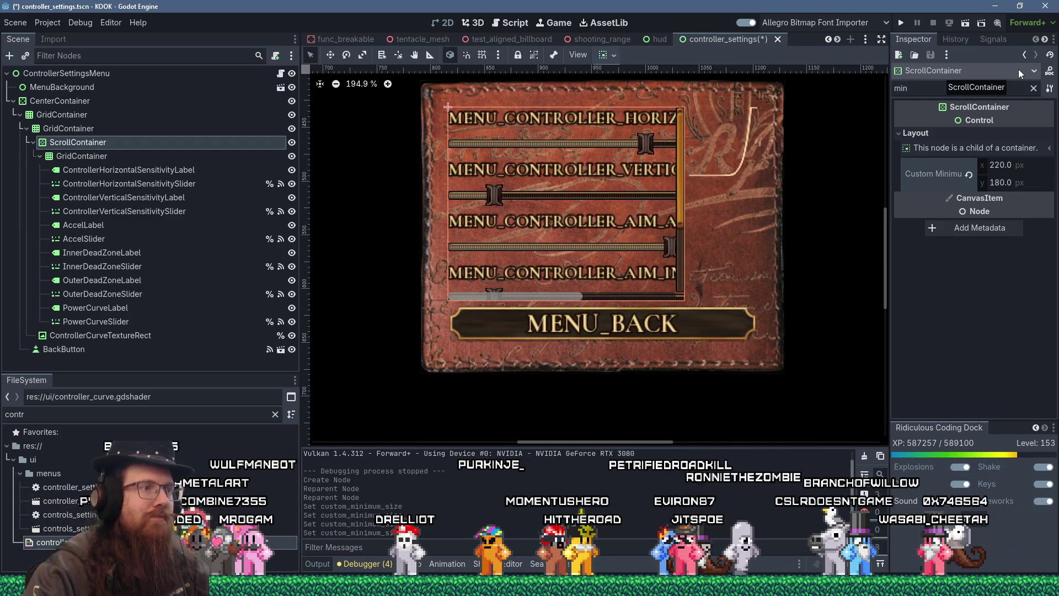
{"action": "left_click", "coordinate": [682, 189]}
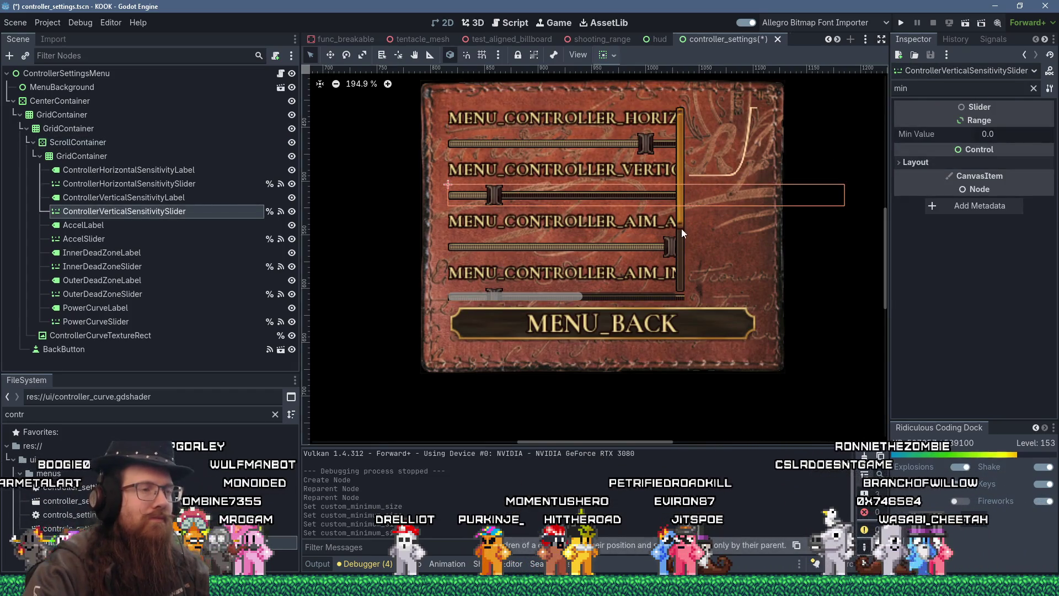
{"action": "left_click", "coordinate": [899, 23]}
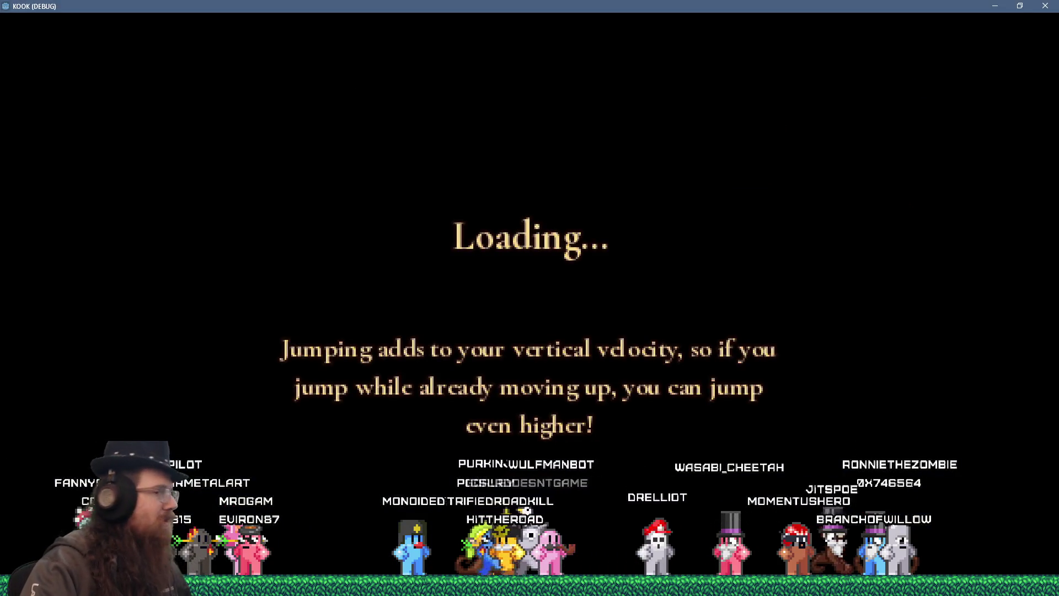
Step: From KOOK's Escape pause menu, go to Settings > Controls > Controller Settings
{"action": "key", "text": "Escape"}
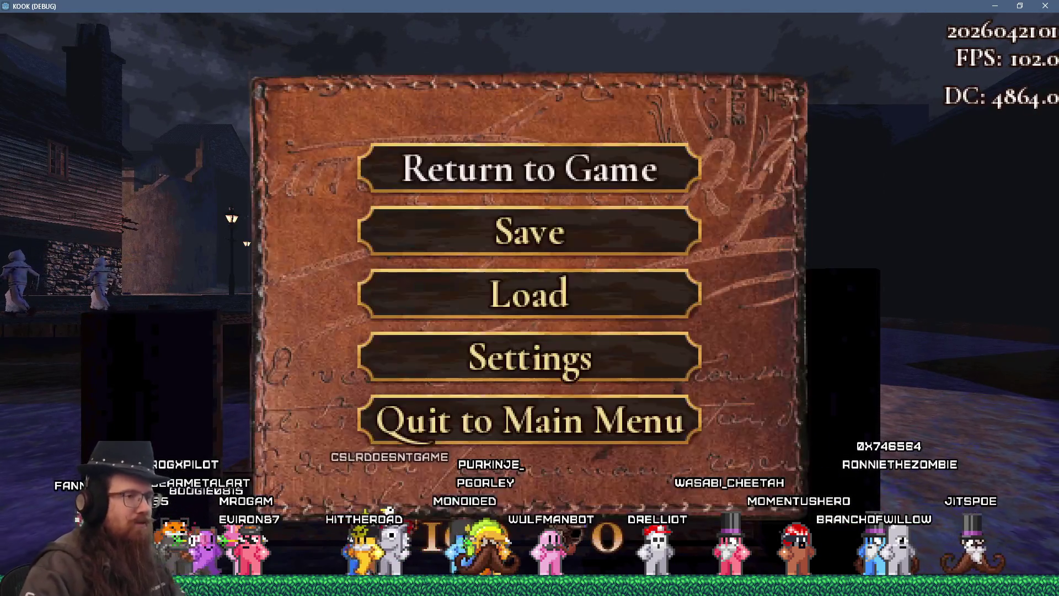
{"action": "left_click", "coordinate": [529, 357]}
{"action": "left_click", "coordinate": [529, 355]}
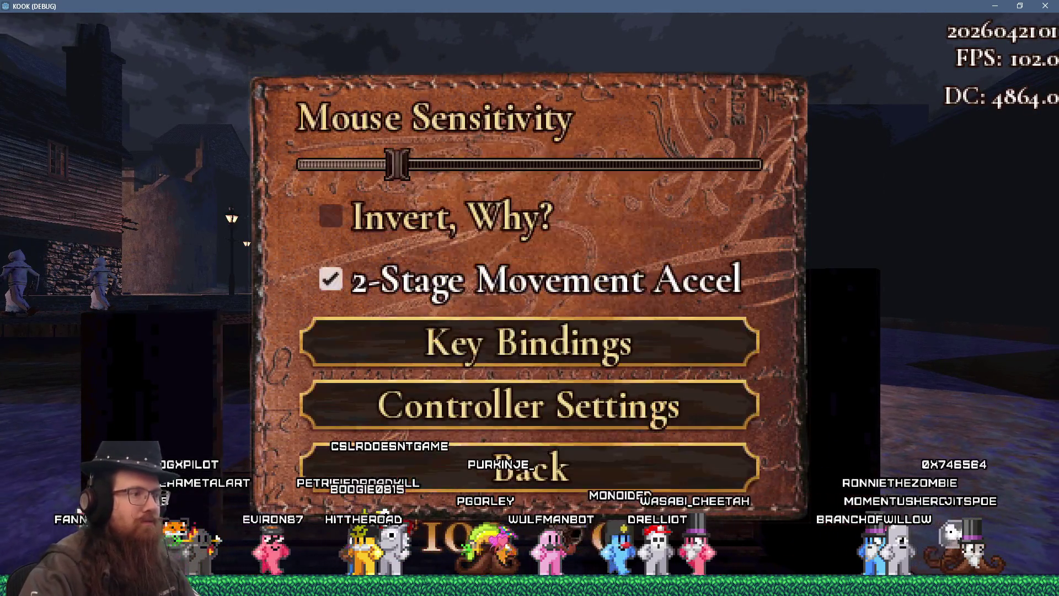
{"action": "left_click", "coordinate": [529, 405]}
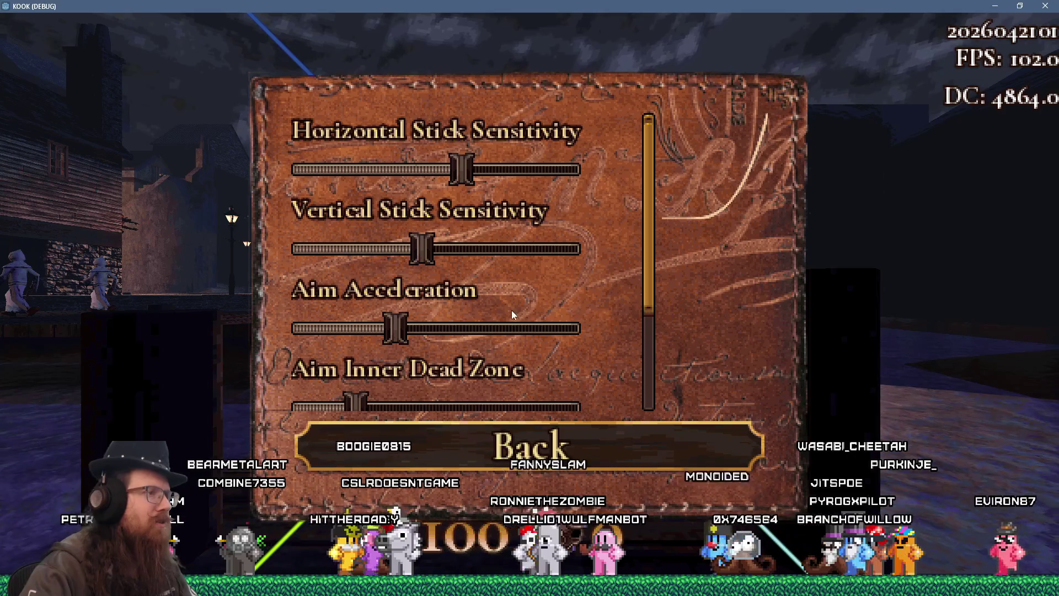
Step: Scroll the KOOK slider list to Aim Exponent and back, raising Aim Acceleration one notch
{"action": "scroll", "coordinate": [654, 380], "scroll_direction": "down", "scroll_amount": 3}
{"action": "scroll", "coordinate": [654, 379], "scroll_direction": "up", "scroll_amount": 3}
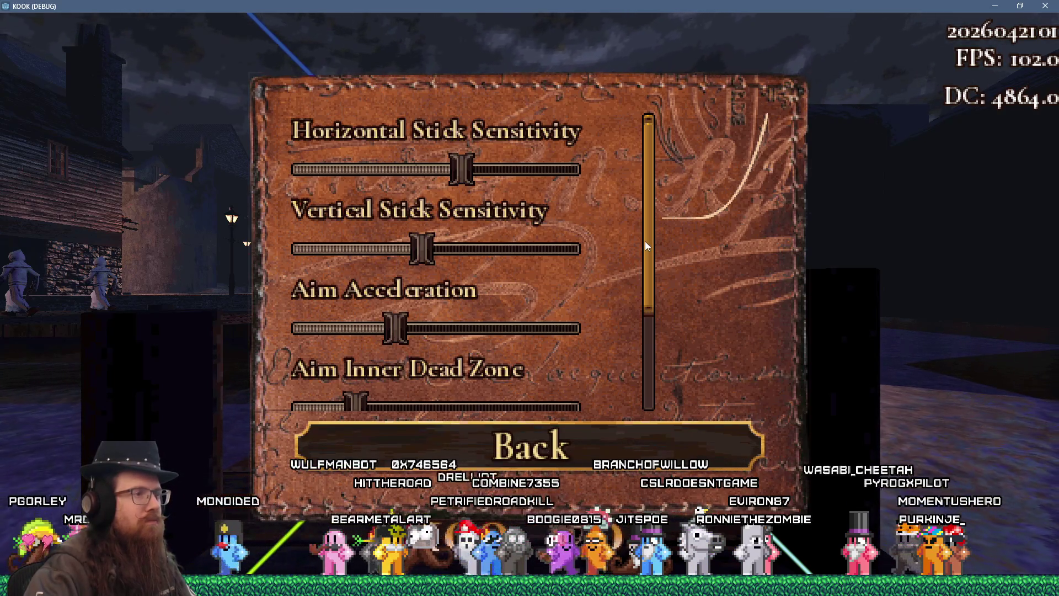
{"action": "key", "text": "Right"}
{"action": "key", "text": "Right"}
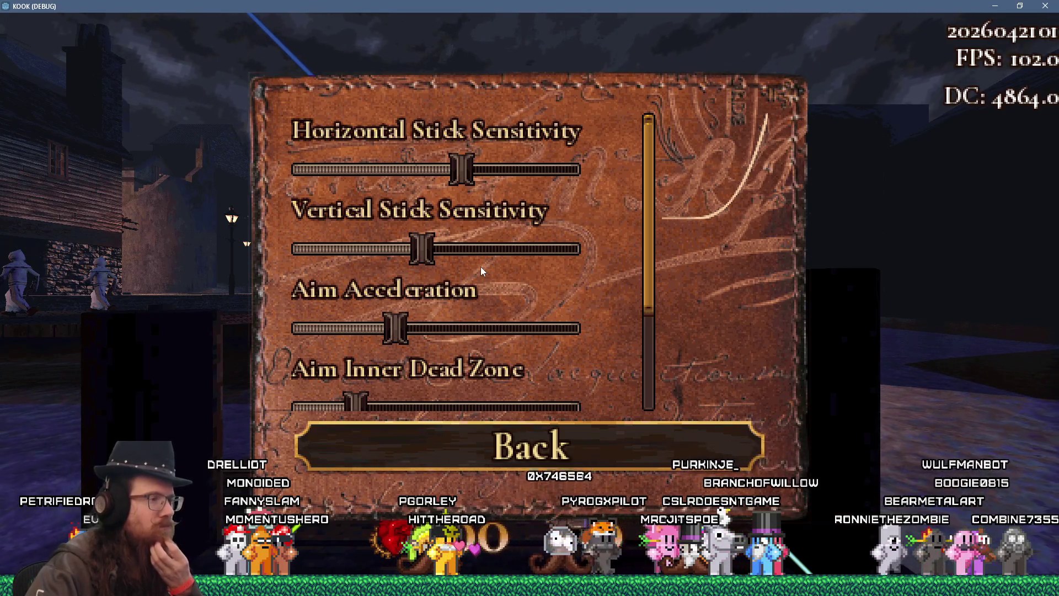
{"action": "scroll", "coordinate": [642, 257], "scroll_direction": "down", "scroll_amount": 3}
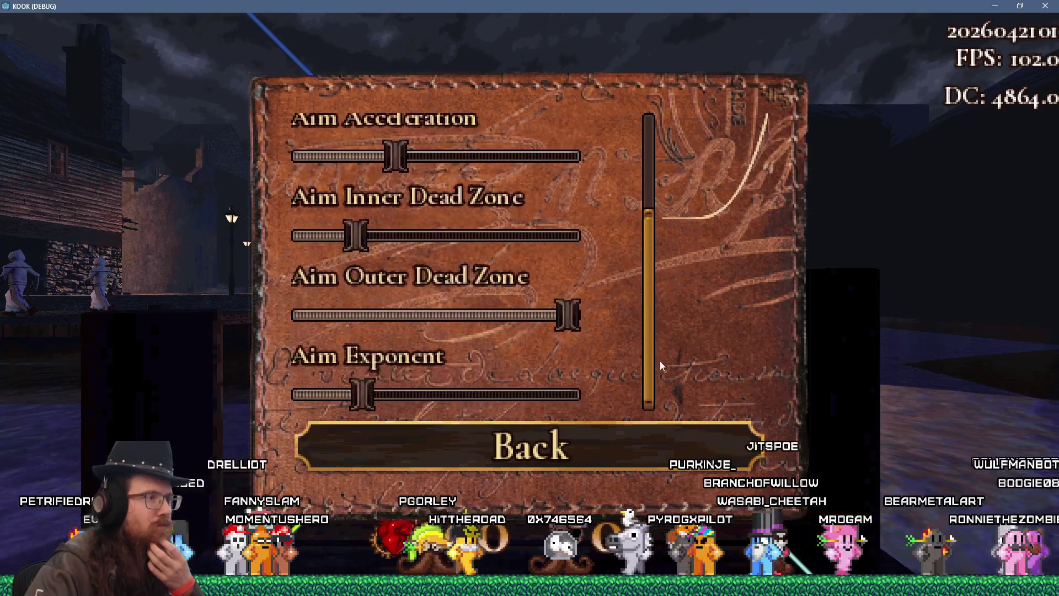
{"action": "left_click_drag", "start_coordinate": [661, 373], "coordinate": [654, 184]}
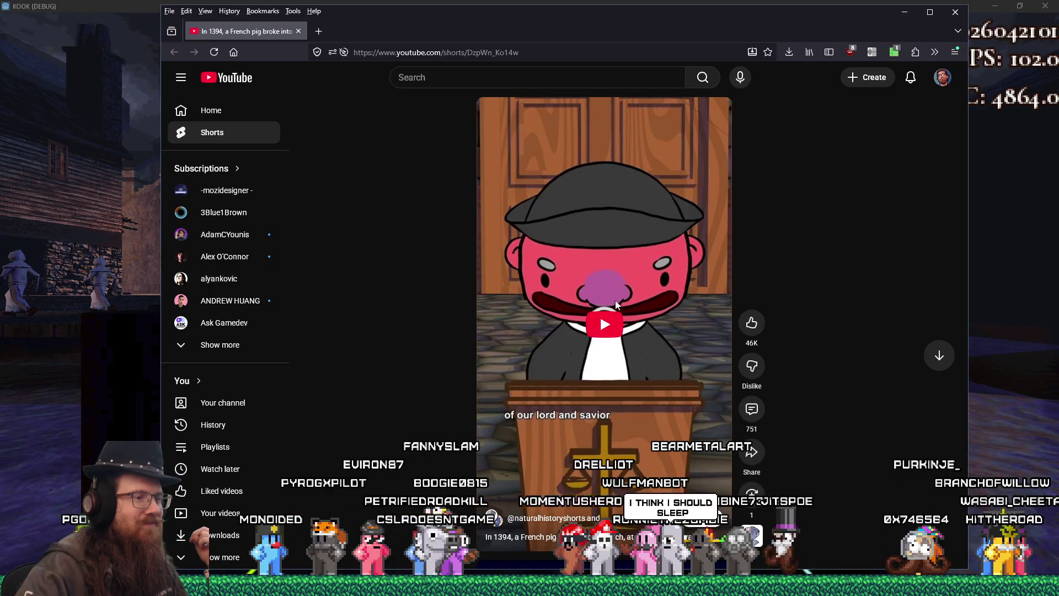
Step: Briefly play and pause the pig trial Short, dismissing the player's context menu
{"action": "left_click", "coordinate": [603, 340]}
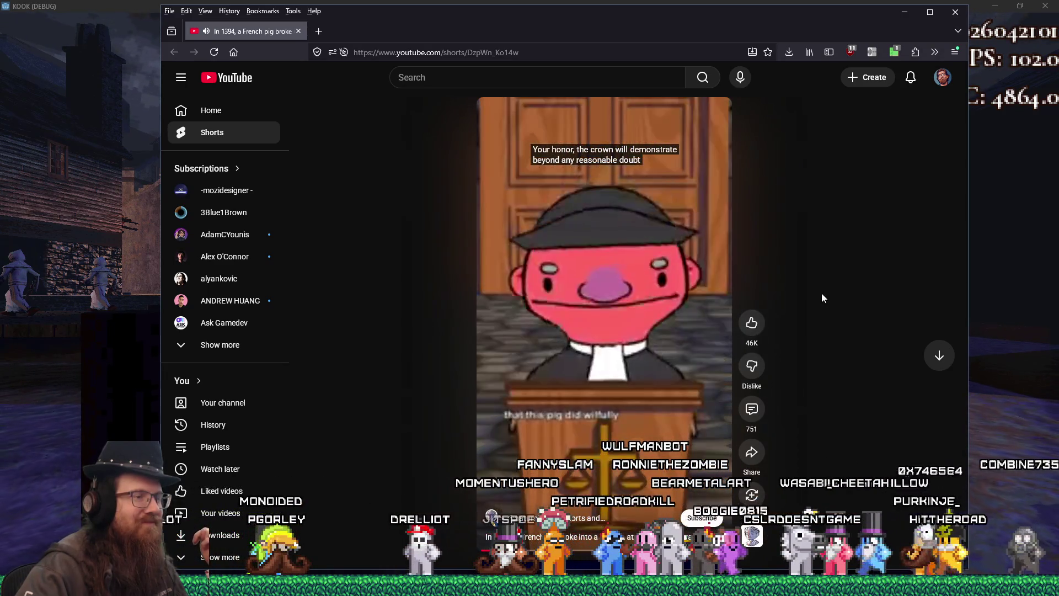
{"action": "left_click", "coordinate": [636, 334]}
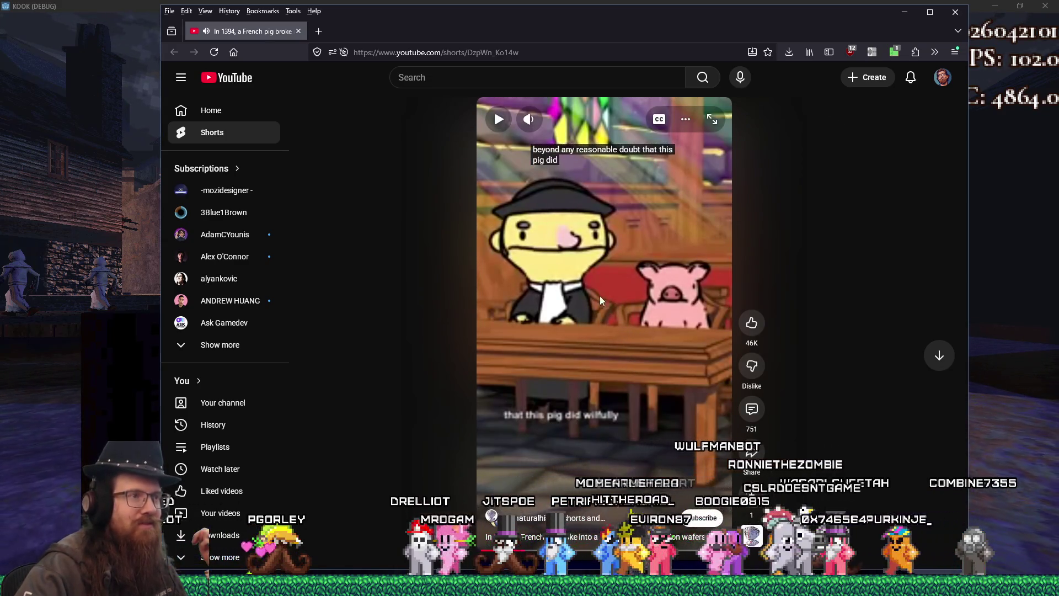
{"action": "right_click", "coordinate": [607, 267]}
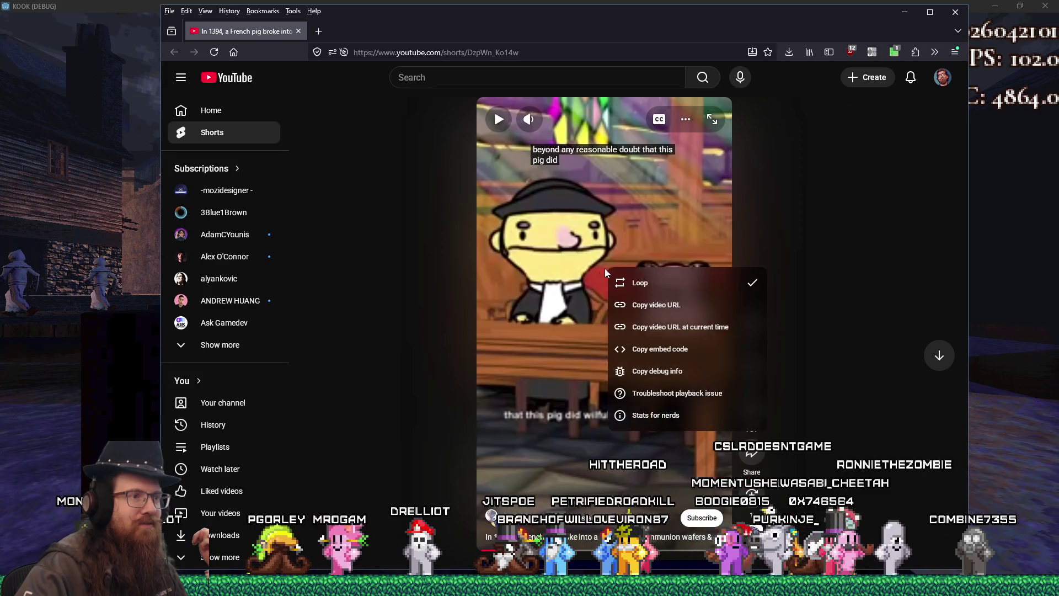
{"action": "left_click", "coordinate": [562, 366]}
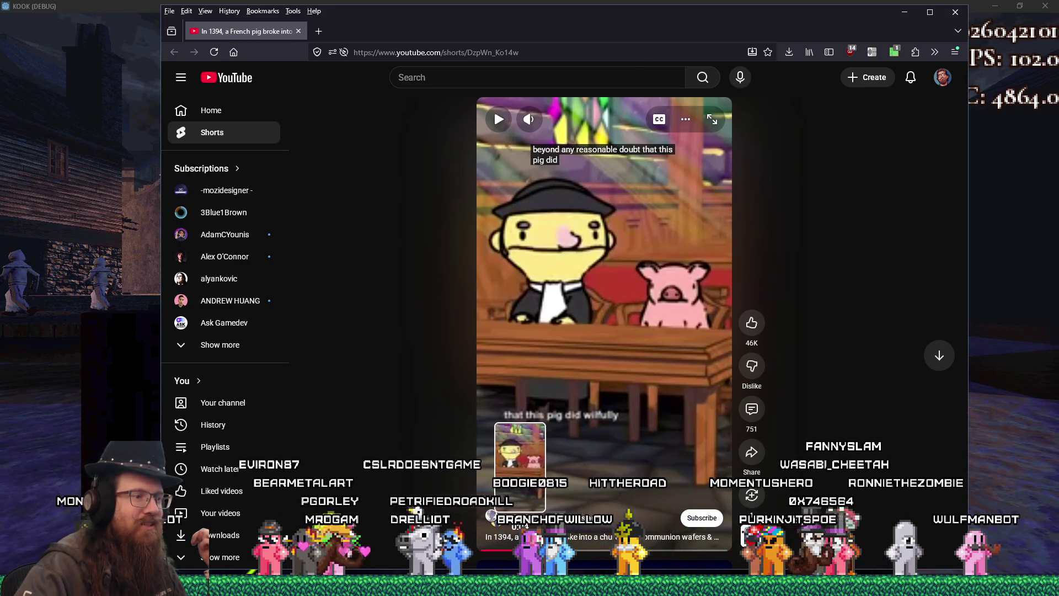
Step: Play the Short to its closing promo card, pause it, and show its ⋯ more options
{"action": "left_click", "coordinate": [551, 343]}
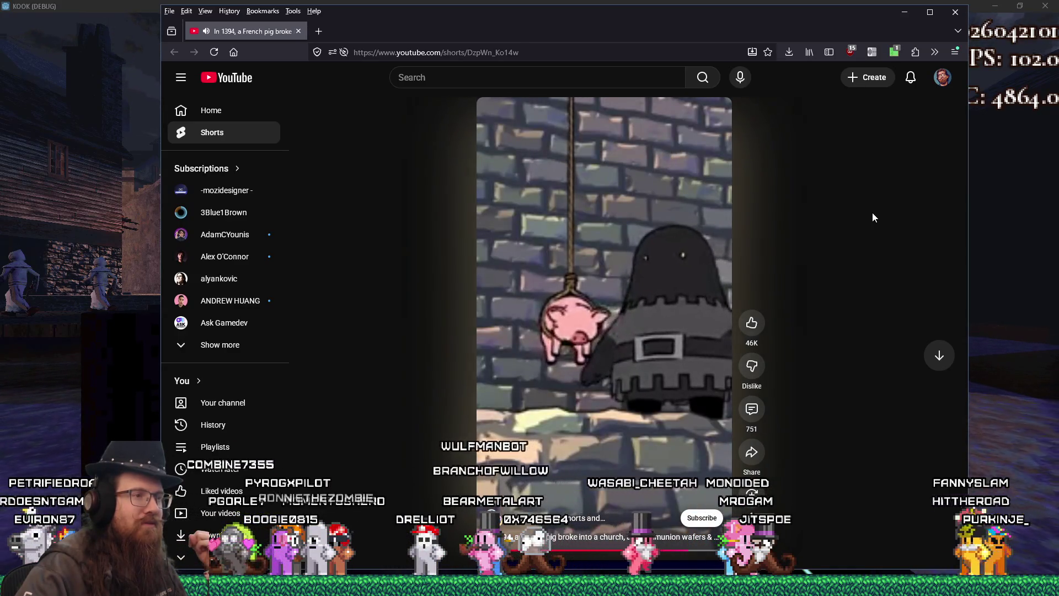
{"action": "left_click", "coordinate": [690, 193]}
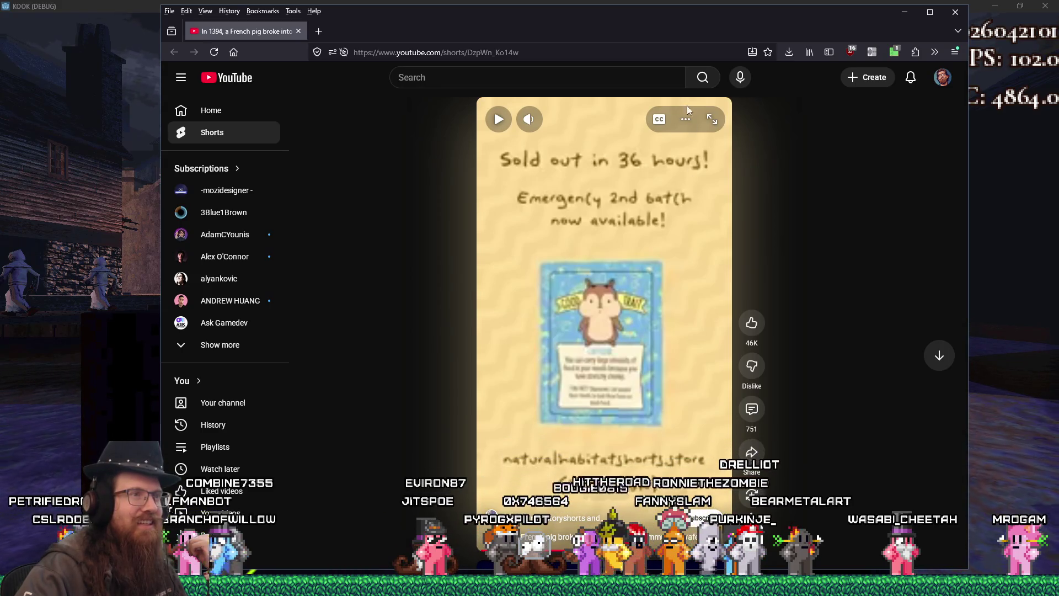
{"action": "left_click", "coordinate": [686, 119]}
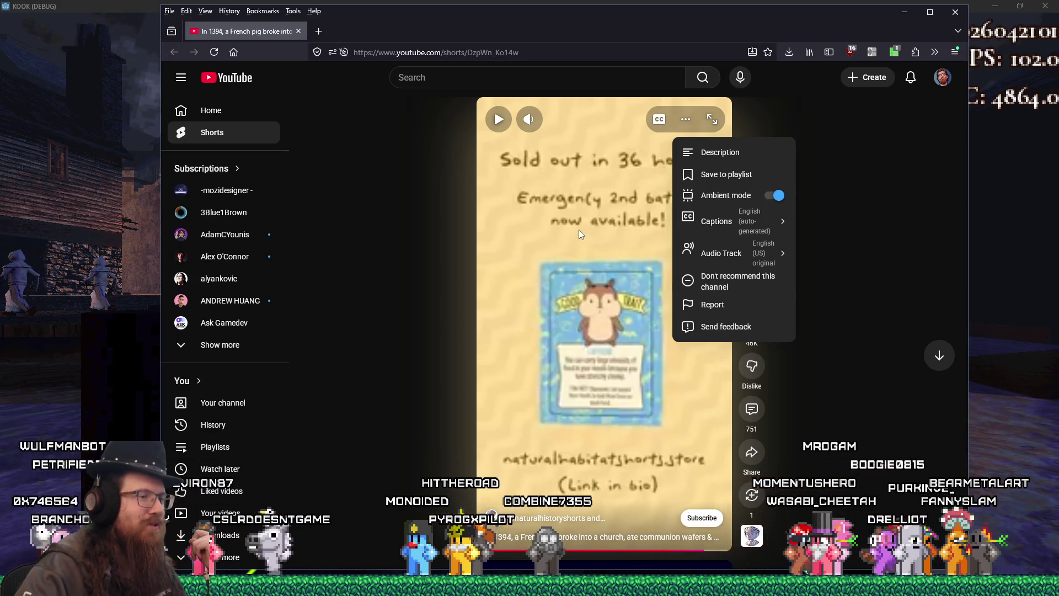
Step: Show the pig Short's description, then close Firefox to return to KOOK's controller settings
{"action": "left_click", "coordinate": [701, 538]}
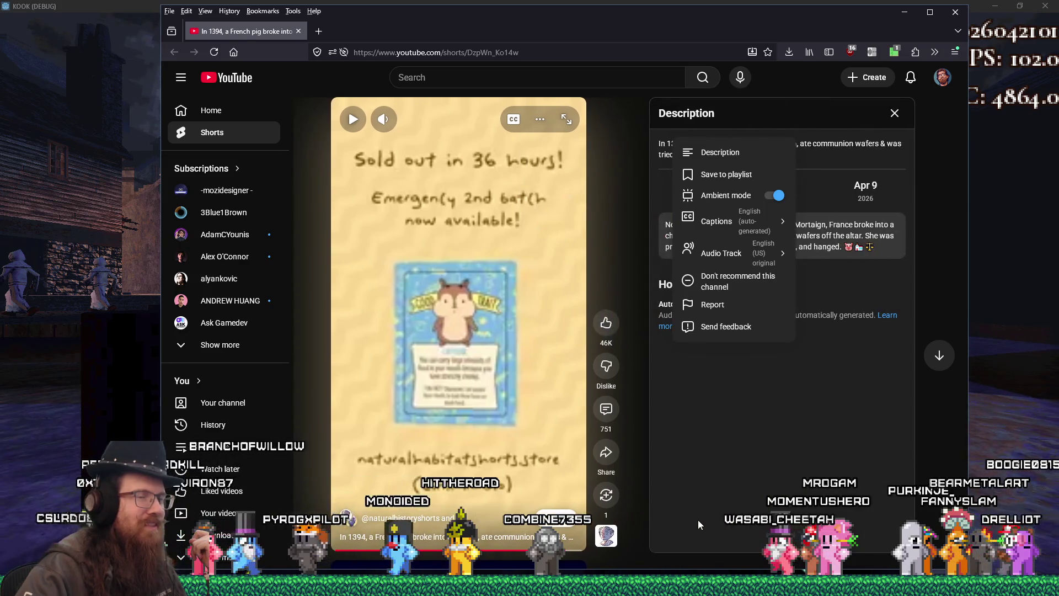
{"action": "left_click", "coordinate": [809, 140]}
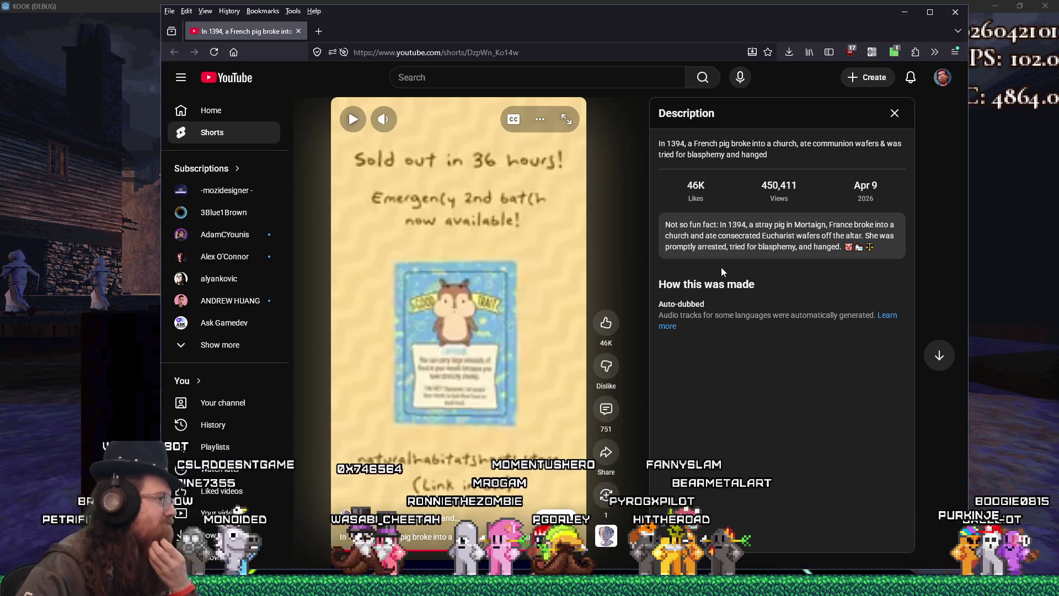
{"action": "left_click", "coordinate": [296, 35]}
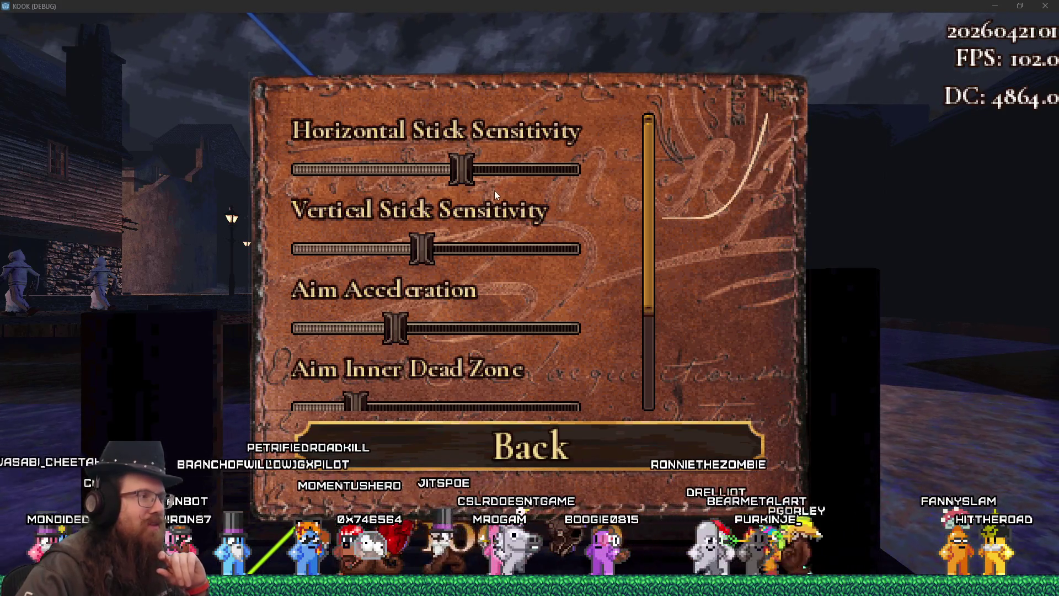
Step: Scroll and drag the clipped controller slider list, then close the KOOK debug window
{"action": "scroll", "coordinate": [647, 321], "scroll_direction": "down", "scroll_amount": 3}
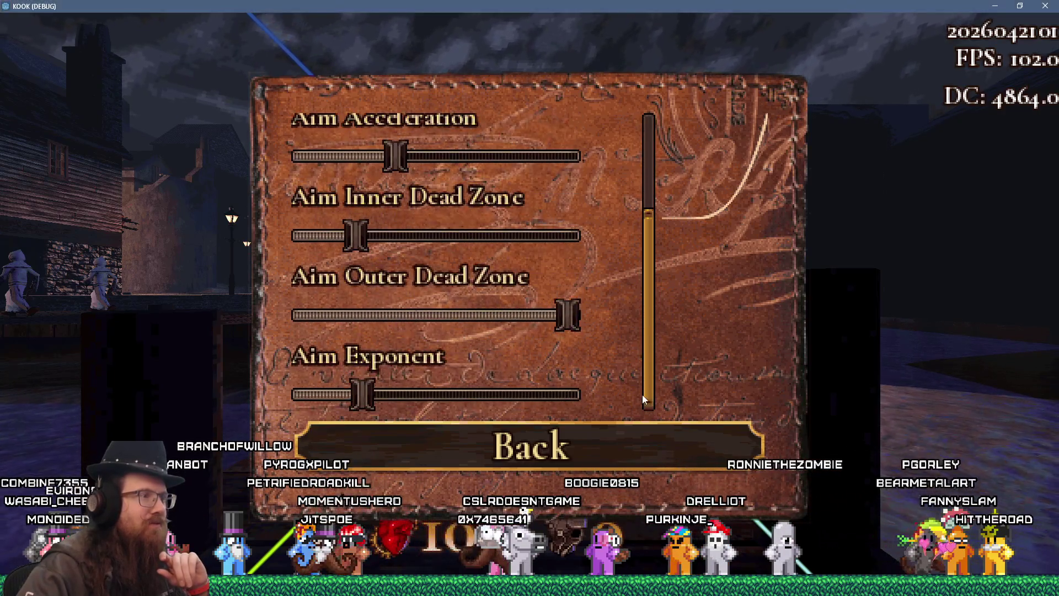
{"action": "scroll", "coordinate": [641, 395], "scroll_direction": "up", "scroll_amount": 3}
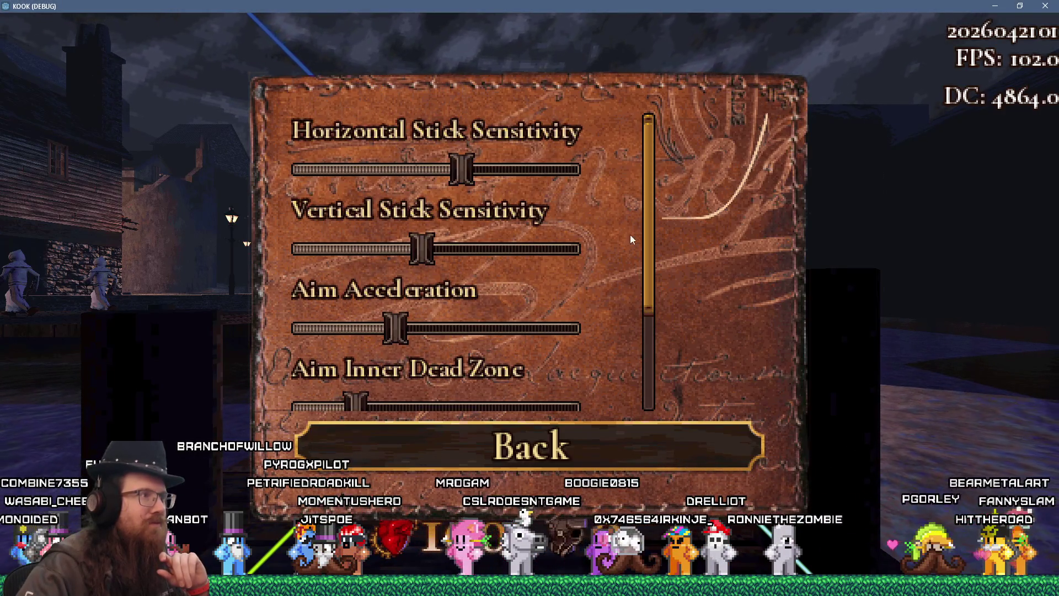
{"action": "scroll", "coordinate": [633, 276], "scroll_direction": "down", "scroll_amount": 1}
{"action": "scroll", "coordinate": [634, 303], "scroll_direction": "up", "scroll_amount": 1}
{"action": "scroll", "coordinate": [633, 305], "scroll_direction": "down", "scroll_amount": 1}
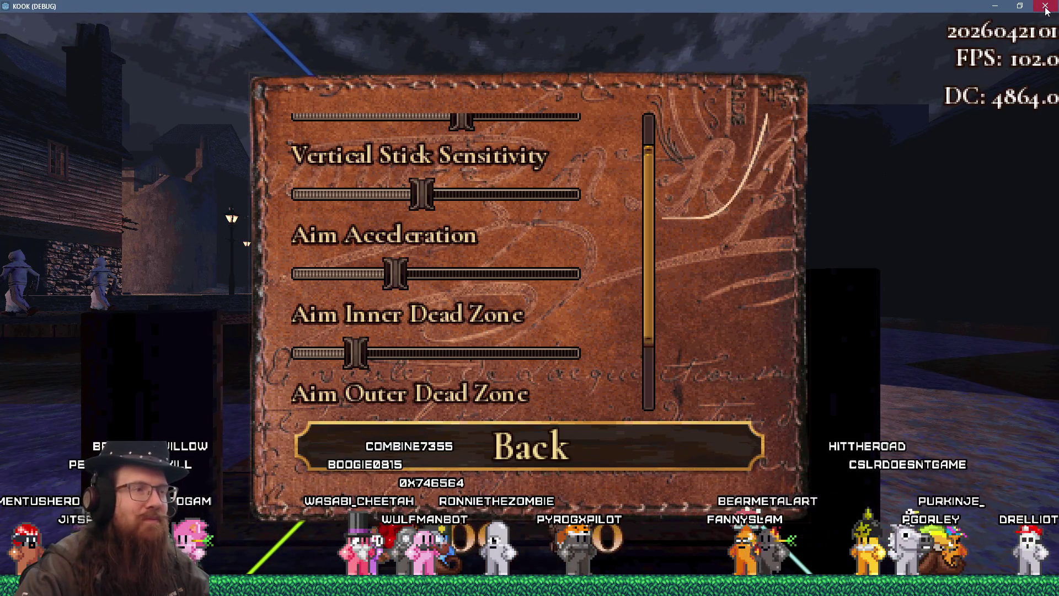
{"action": "mouse_move", "coordinate": [648, 284]}
{"action": "left_mouse_down"}
{"action": "mouse_move", "coordinate": [640, 366]}
{"action": "mouse_move", "coordinate": [653, 174]}
{"action": "mouse_move", "coordinate": [655, 349]}
{"action": "mouse_move", "coordinate": [666, 168]}
{"action": "left_mouse_up"}
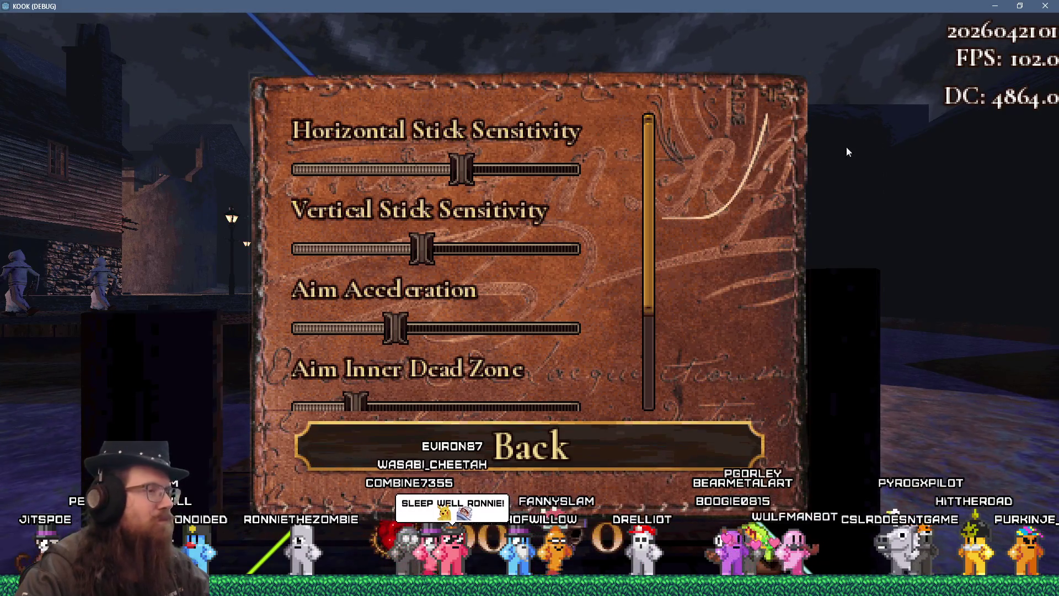
{"action": "left_click", "coordinate": [1048, 12]}
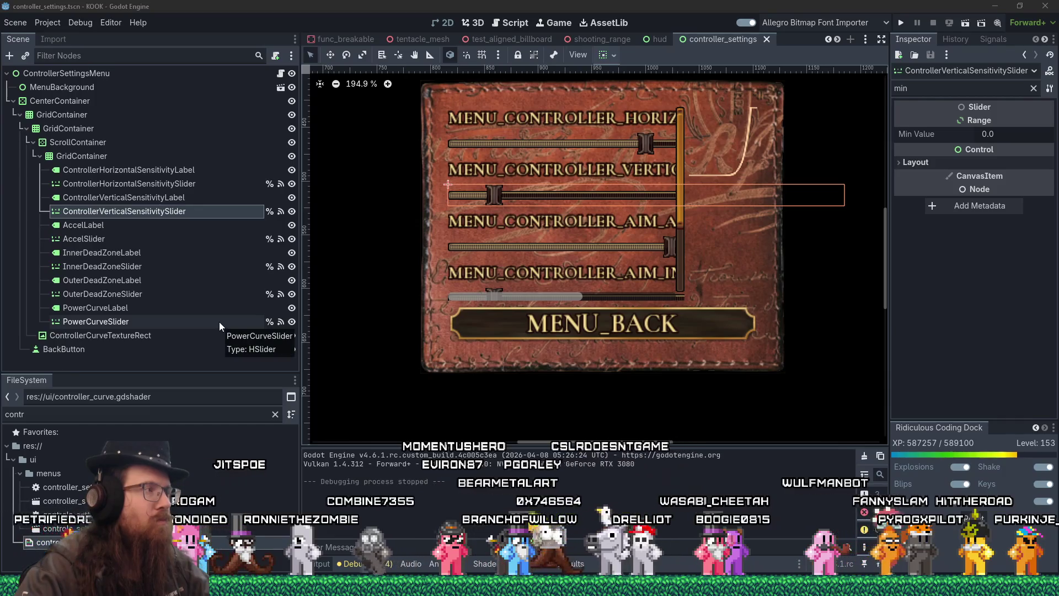
Step: Add a CenterContainer under the inner GridContainer and move ControllerCurveTextureRect into it
{"action": "left_click", "coordinate": [127, 336]}
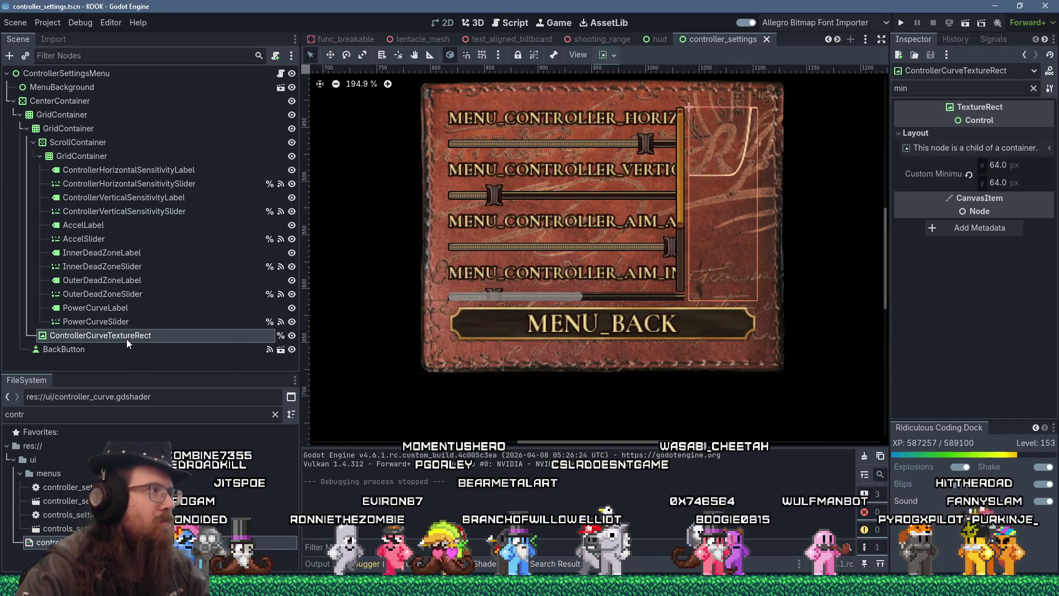
{"action": "left_click", "coordinate": [62, 132]}
{"action": "right_click", "coordinate": [61, 133]}
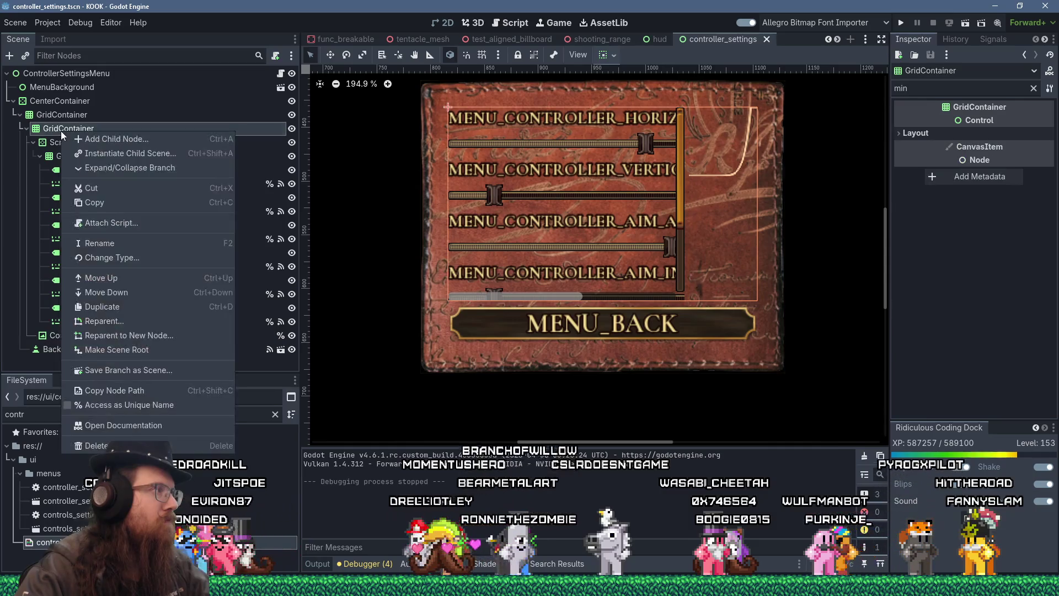
{"action": "left_click", "coordinate": [117, 138]}
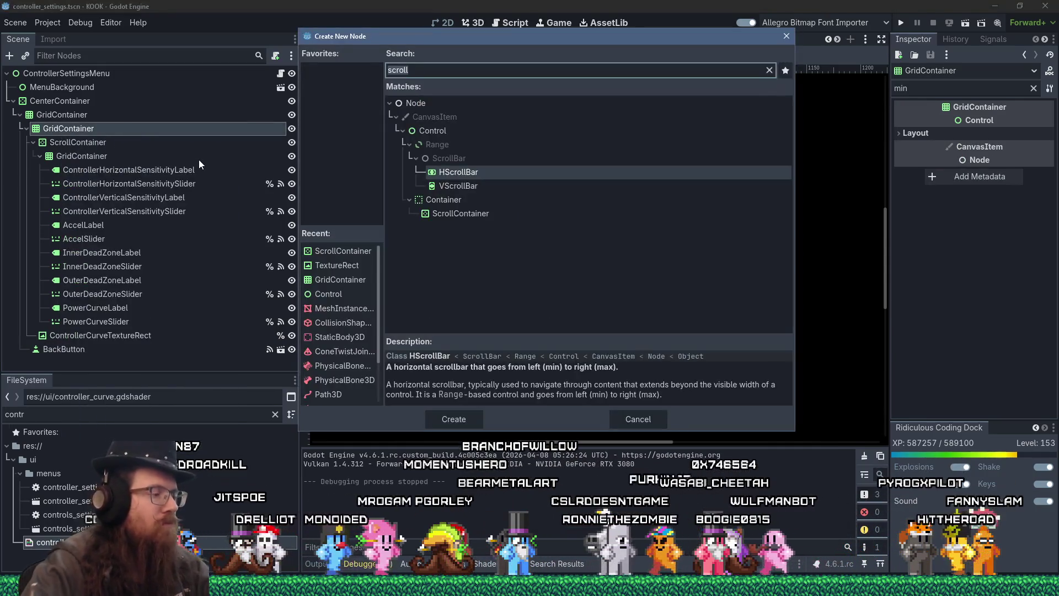
{"action": "type", "text": "center"}
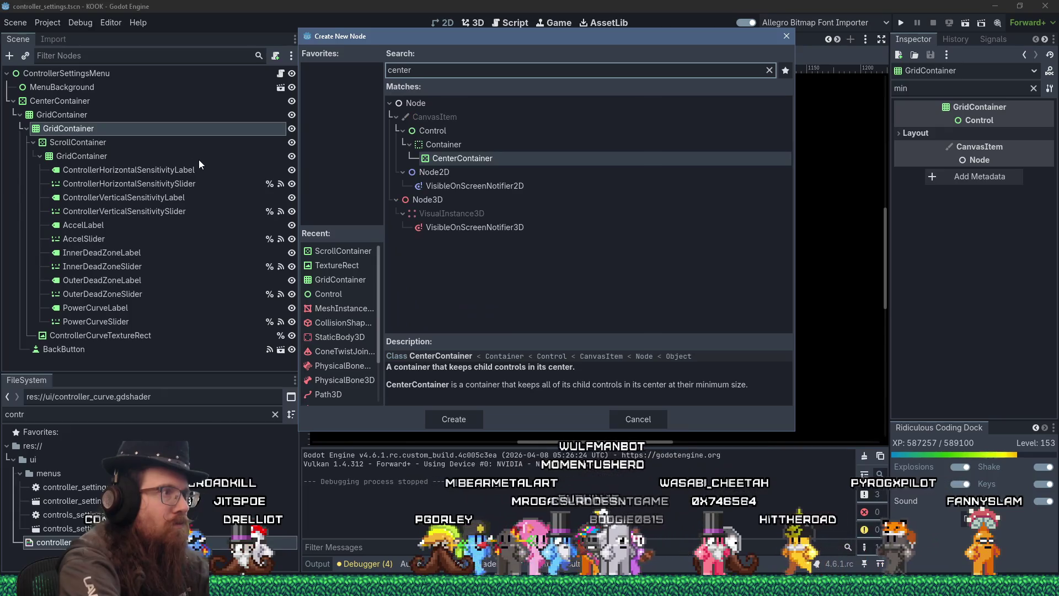
{"action": "key", "text": "Return"}
{"action": "left_click_drag", "start_coordinate": [95, 330], "coordinate": [97, 348]}
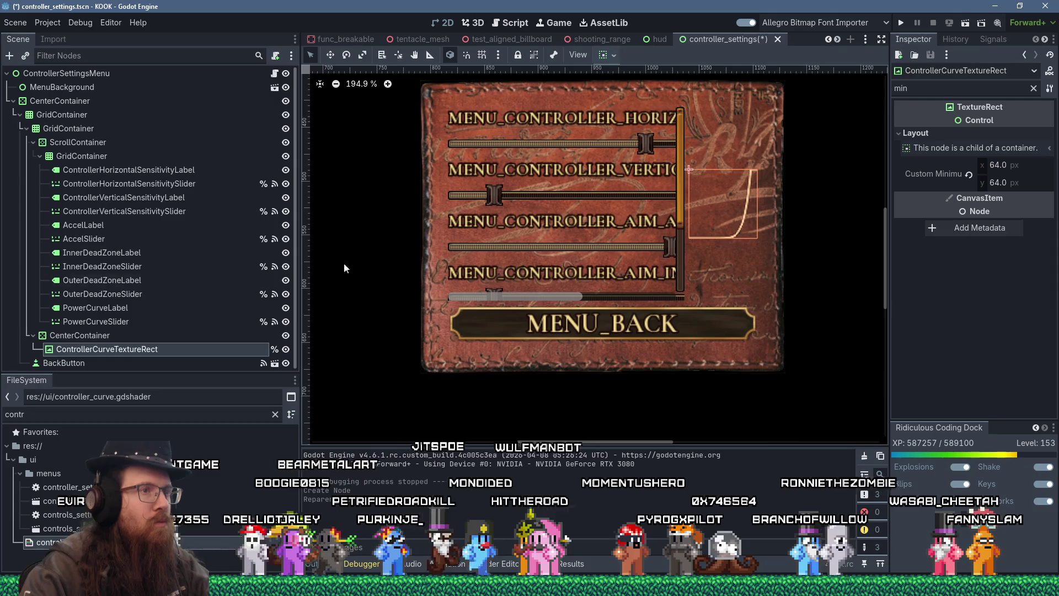
Step: Create a ColorRect in the CenterContainer, ordered ahead of ControllerCurveTextureRect
{"action": "left_click", "coordinate": [105, 337]}
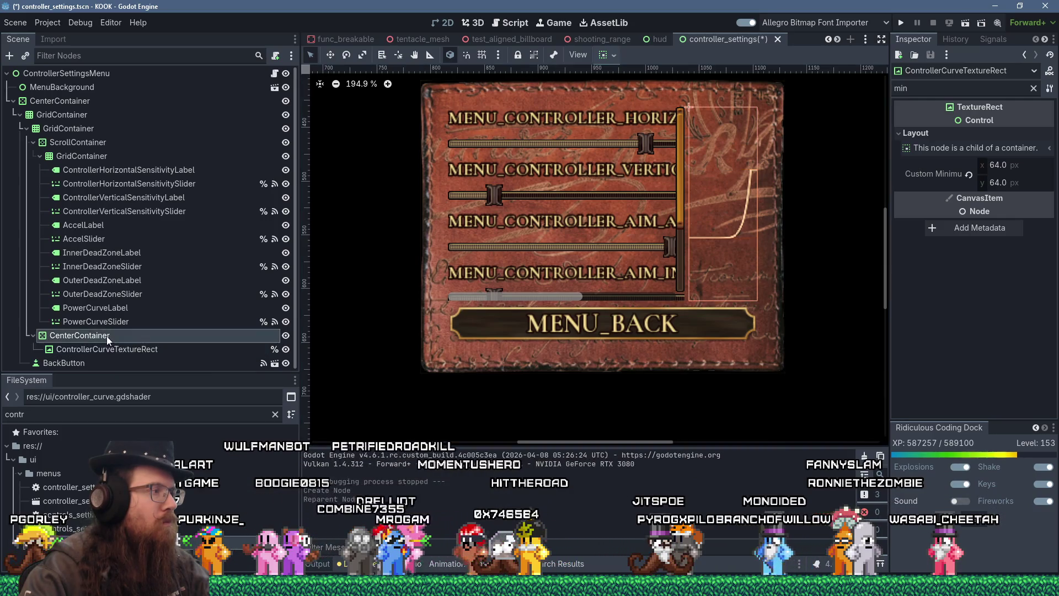
{"action": "right_click", "coordinate": [77, 336]}
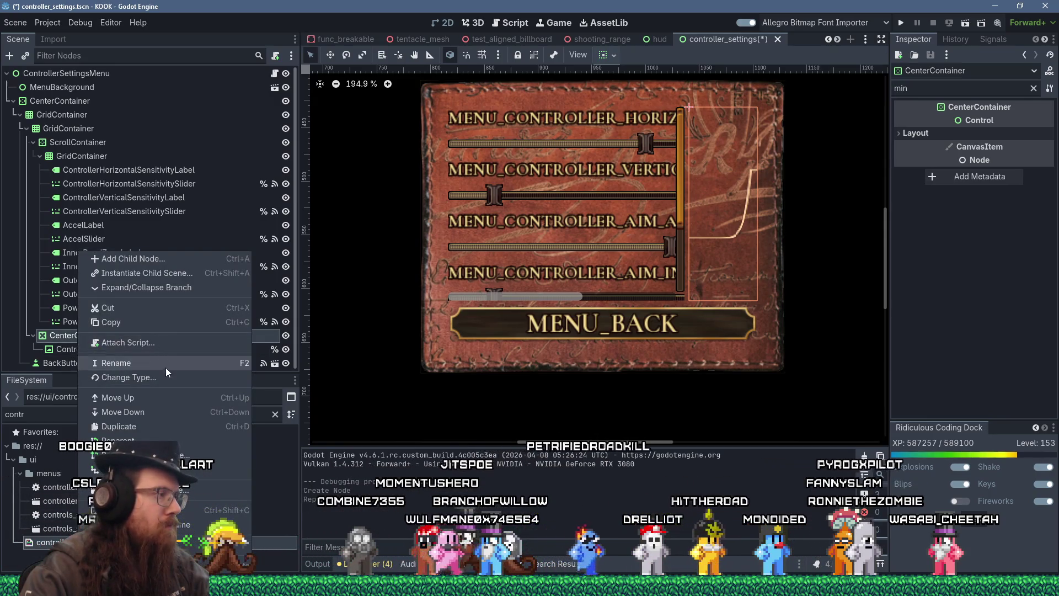
{"action": "left_click", "coordinate": [9, 55]}
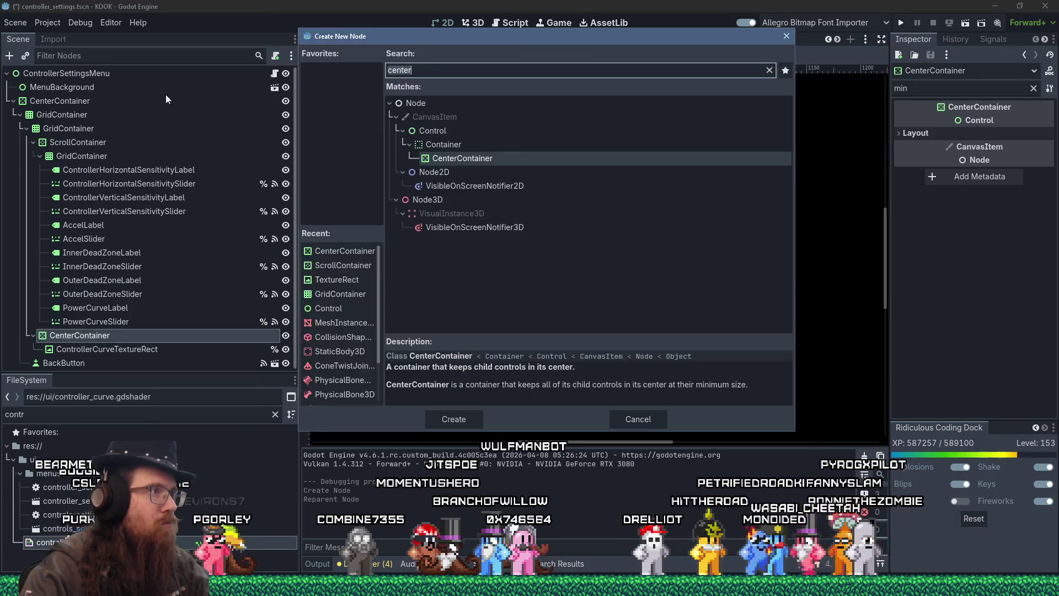
{"action": "type", "text": "rect"}
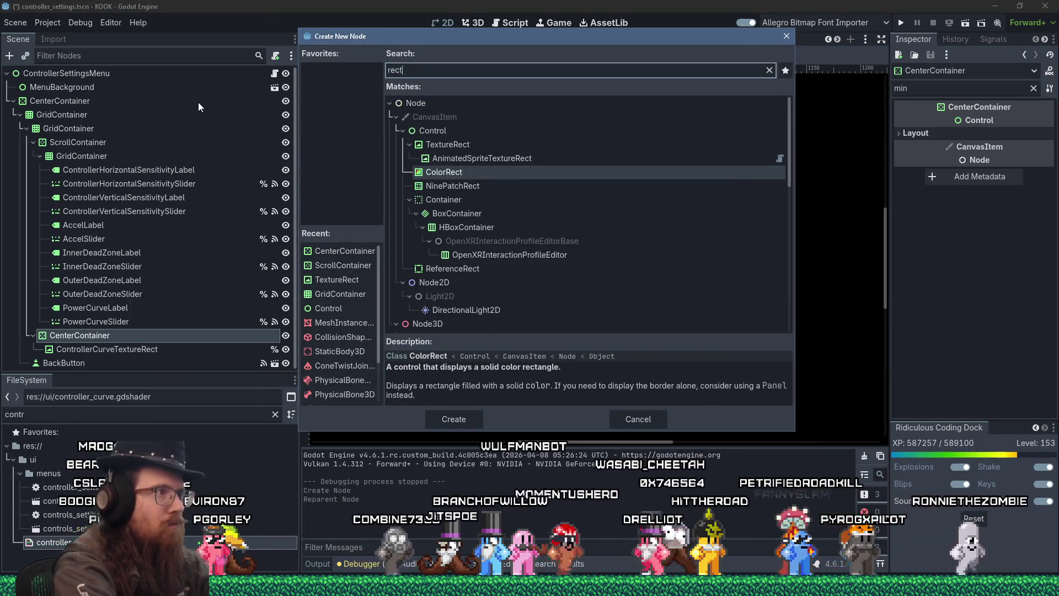
{"action": "key", "text": "Return"}
{"action": "left_click_drag", "start_coordinate": [105, 361], "coordinate": [82, 346]}
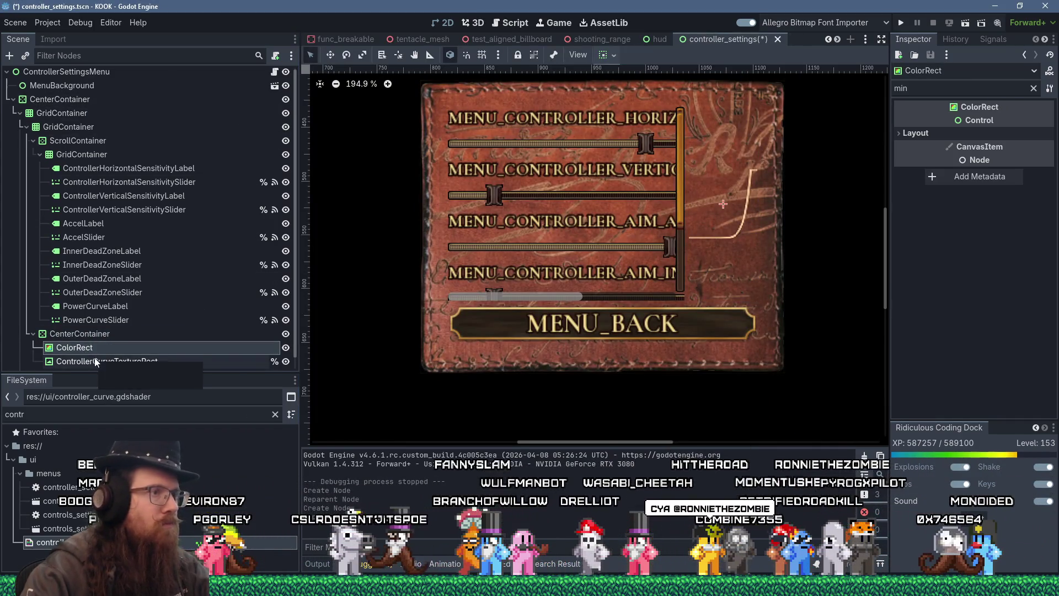
Step: Give the ColorRect a 64 × 64 px minimum size to match the curve
{"action": "left_click", "coordinate": [95, 361]}
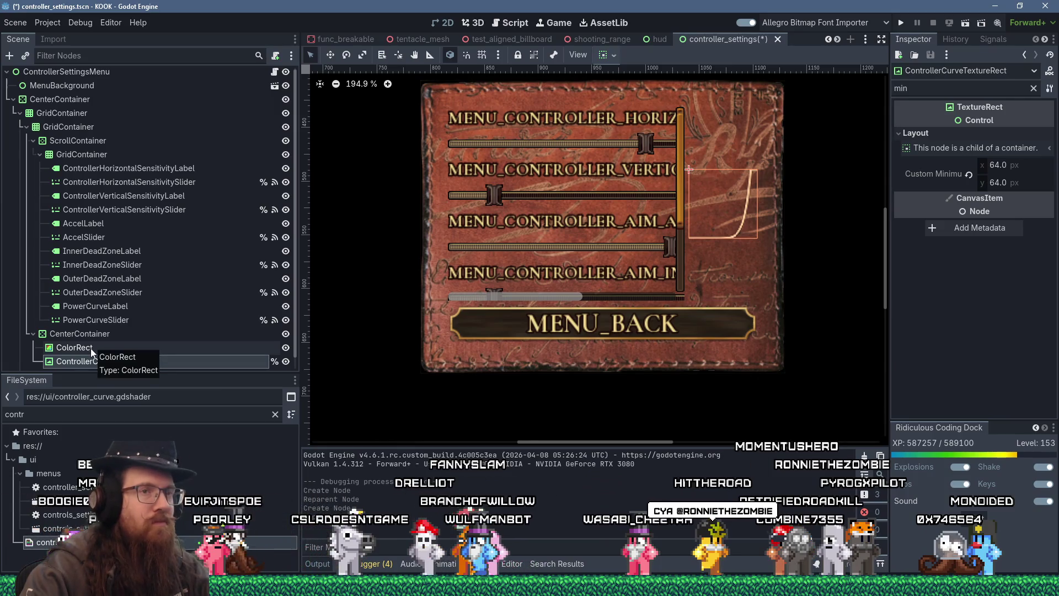
{"action": "left_click", "coordinate": [90, 349]}
{"action": "left_click", "coordinate": [901, 133]}
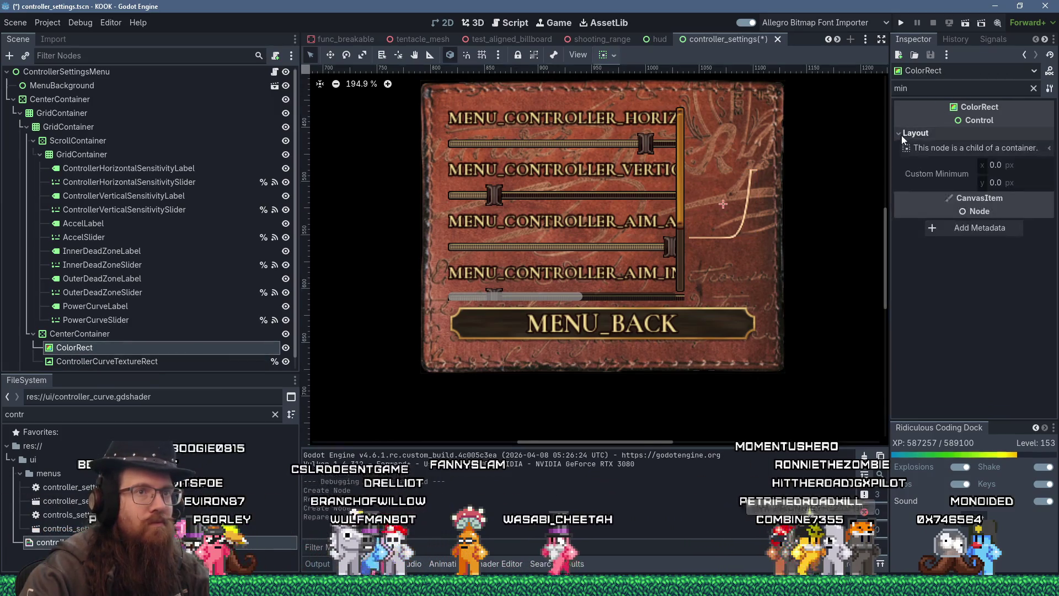
{"action": "left_click", "coordinate": [1006, 165]}
{"action": "type", "text": "64"}
{"action": "key", "text": "Tab"}
{"action": "type", "text": "64"}
{"action": "key", "text": "Return"}
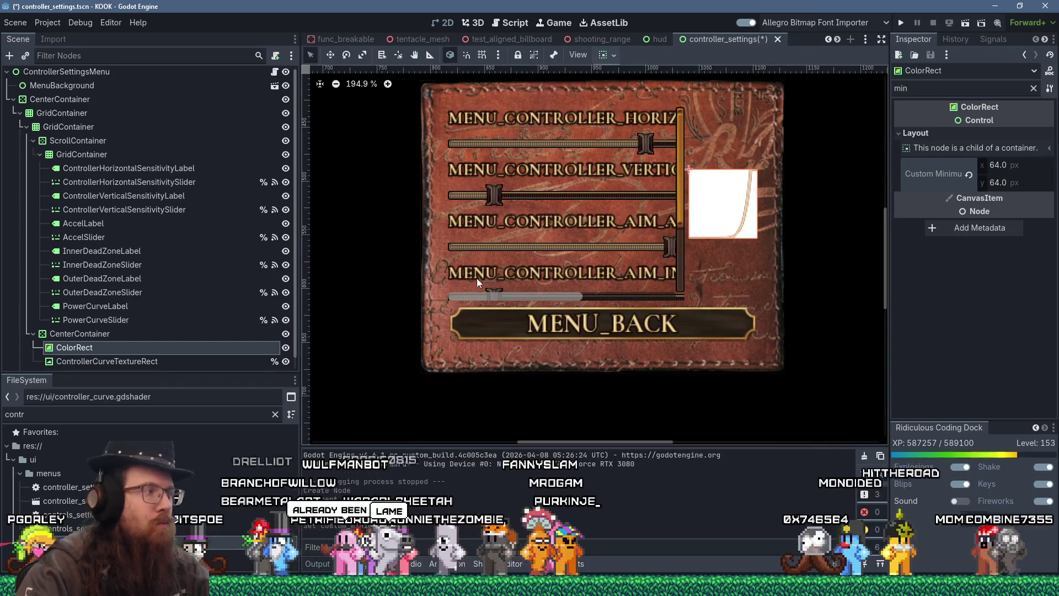
Step: Set the ColorRect's color to translucent black 0000008f (alpha 143)
{"action": "left_click", "coordinate": [215, 360]}
{"action": "left_click", "coordinate": [213, 352]}
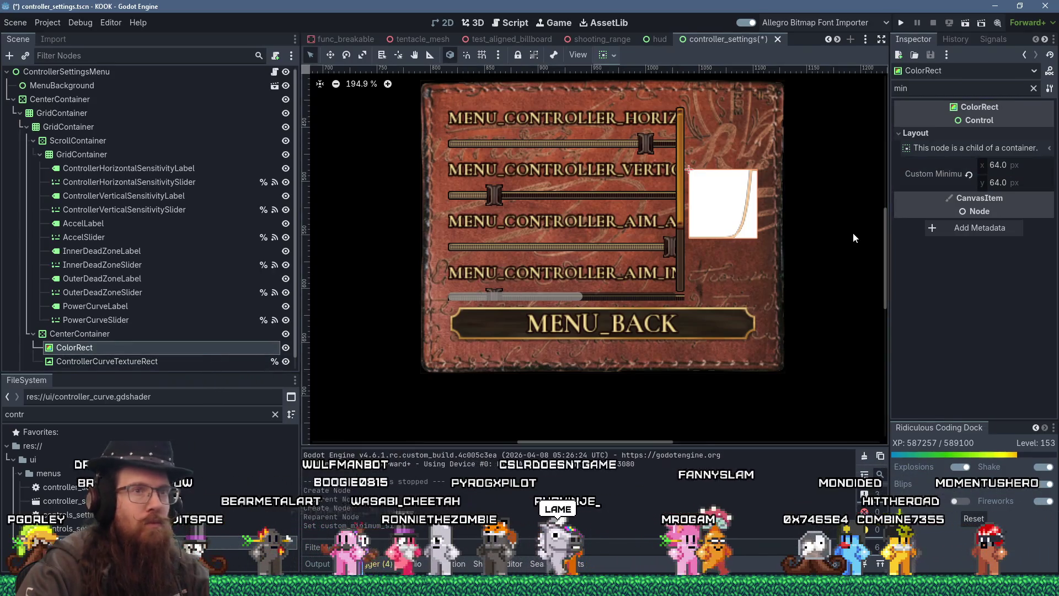
{"action": "left_click", "coordinate": [1033, 89]}
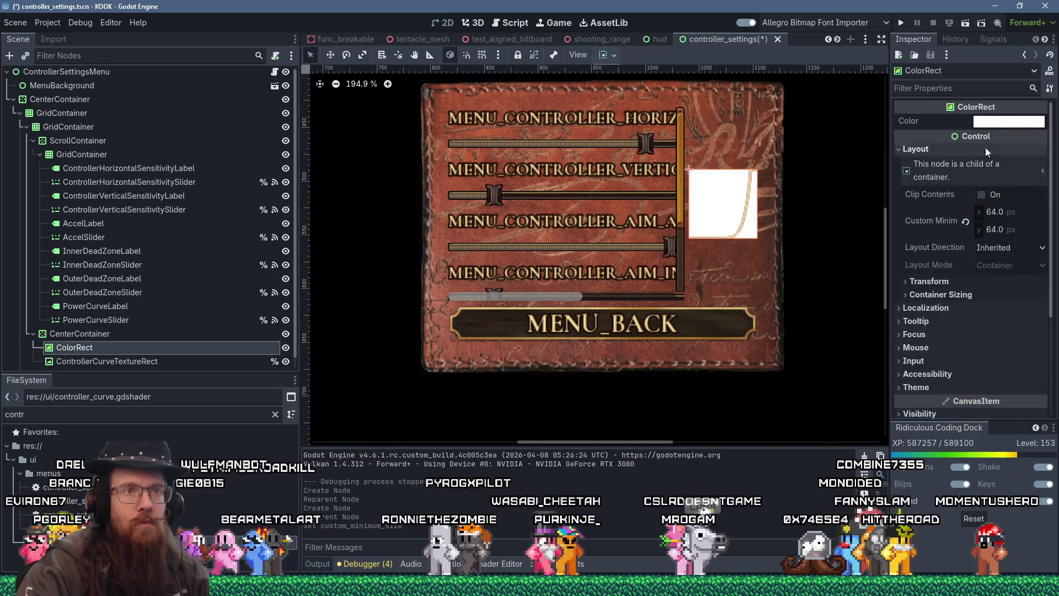
{"action": "left_click", "coordinate": [993, 124]}
{"action": "left_click_drag", "start_coordinate": [1052, 227], "coordinate": [1054, 295]}
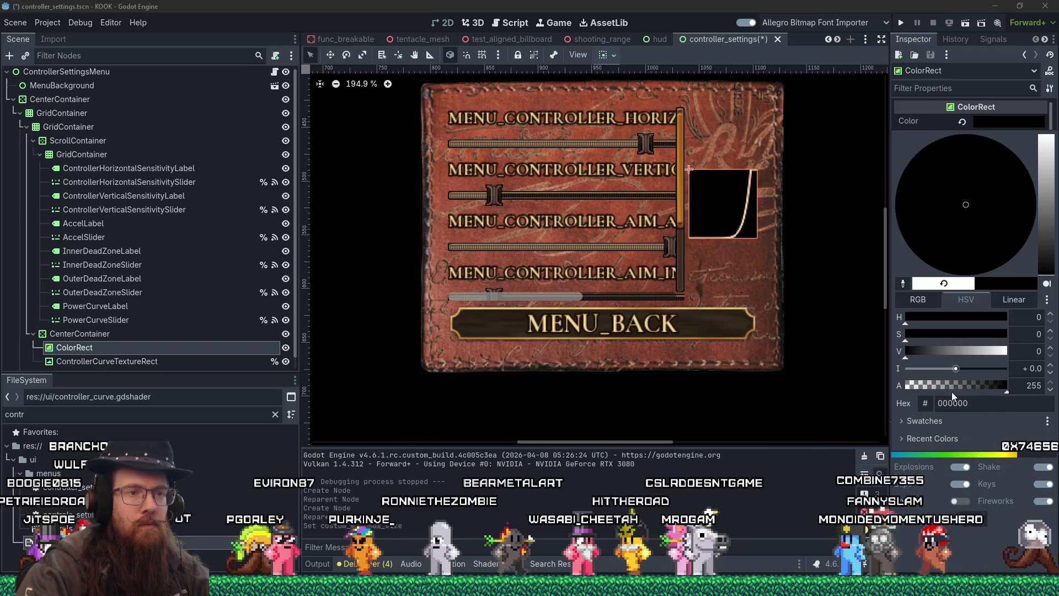
{"action": "left_click", "coordinate": [956, 385]}
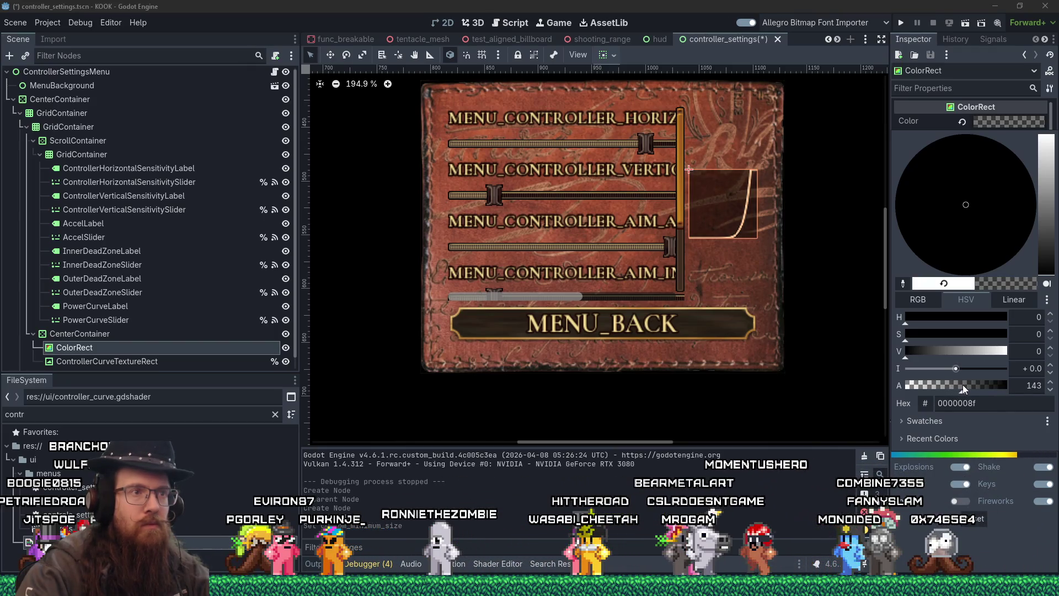
{"action": "left_click", "coordinate": [722, 270]}
{"action": "left_click", "coordinate": [816, 250]}
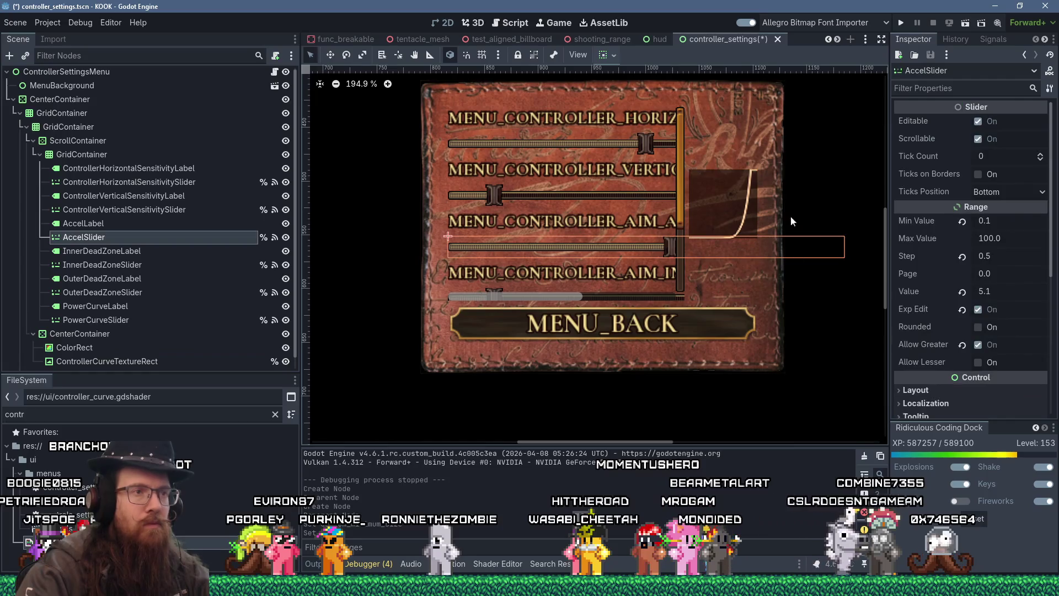
Step: Filter the CenterContainer's properties for 'marg', then select the sliders' ScrollContainer
{"action": "left_click", "coordinate": [748, 148]}
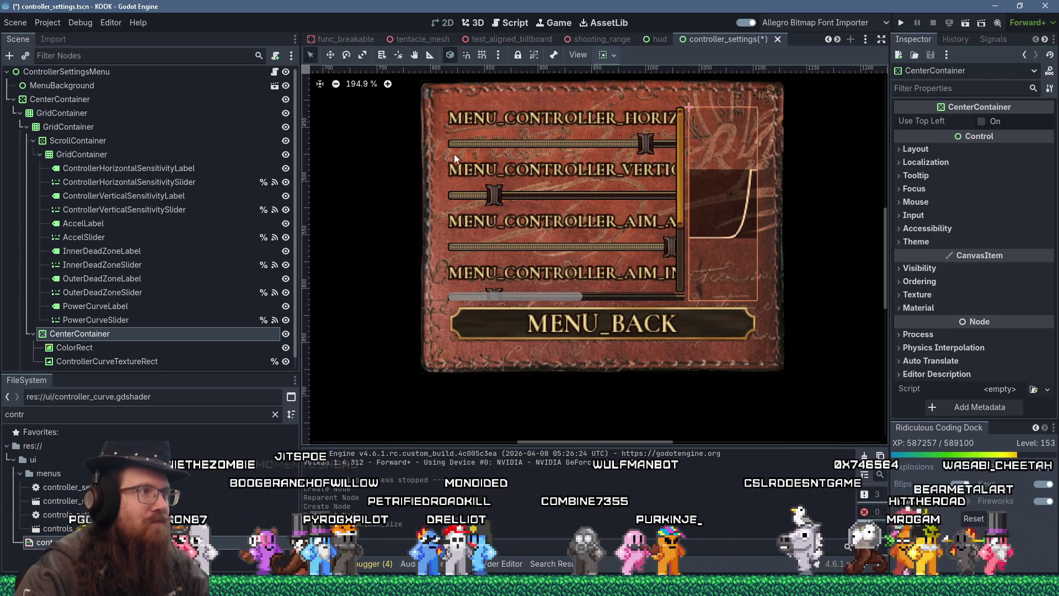
{"action": "left_click", "coordinate": [968, 89]}
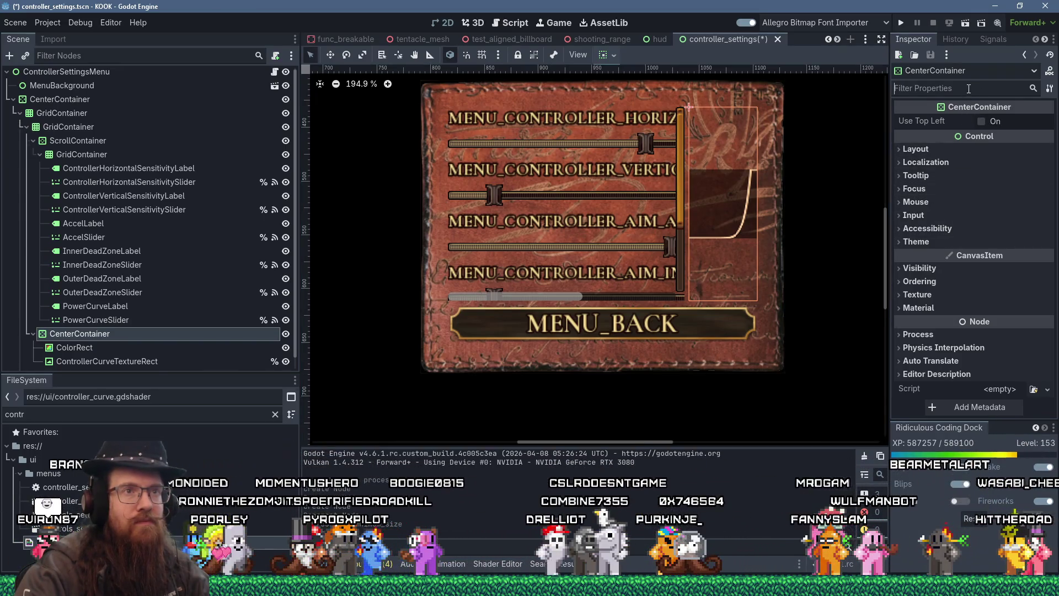
{"action": "type", "text": "marg"}
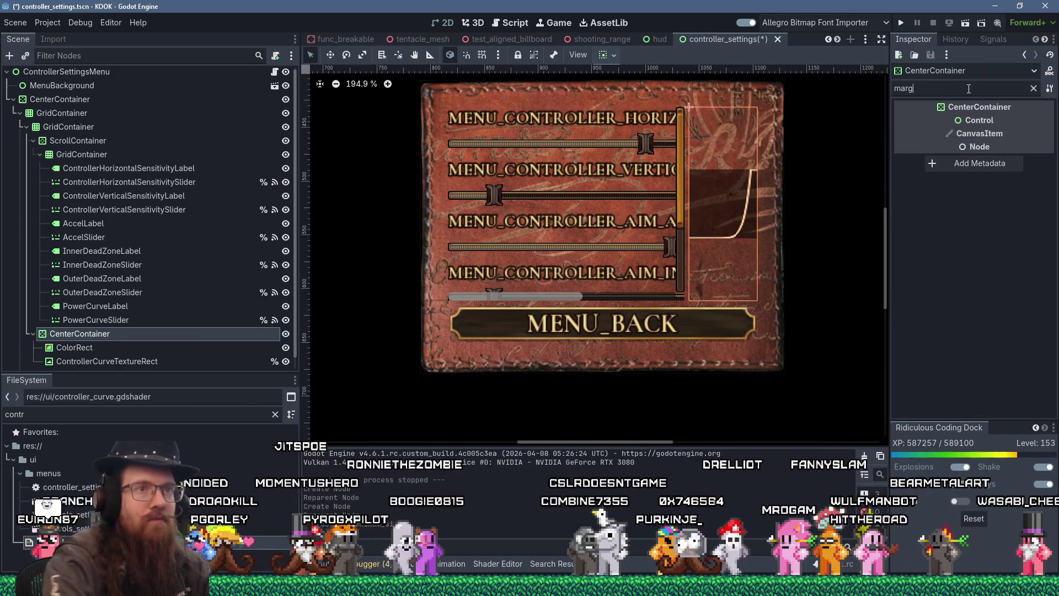
{"action": "key", "text": "BackSpace"}
{"action": "key", "text": "BackSpace"}
{"action": "key", "text": "BackSpace"}
{"action": "key", "text": "BackSpace"}
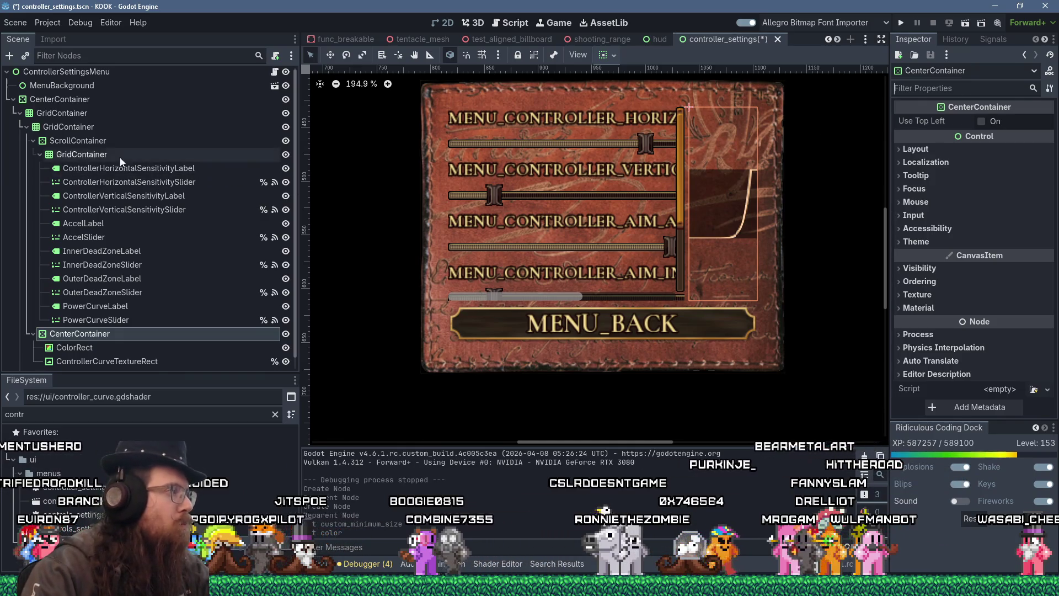
{"action": "left_click", "coordinate": [95, 144]}
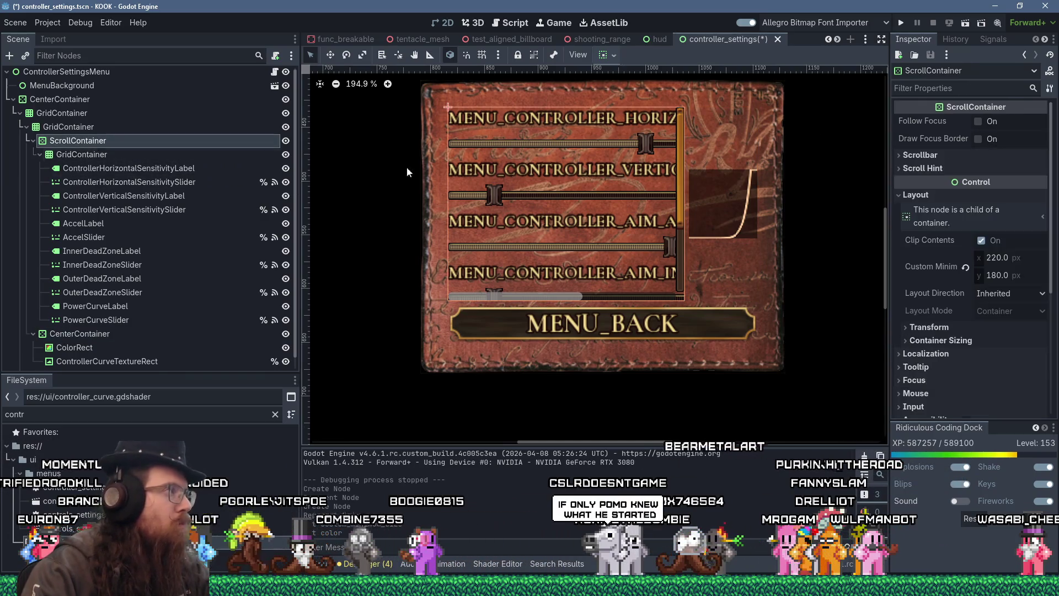
Step: Try a 'marg' property filter on the ScrollContainer, then open its Scroll Hint and Scrollbar sections
{"action": "left_click", "coordinate": [966, 90]}
{"action": "type", "text": "marg"}
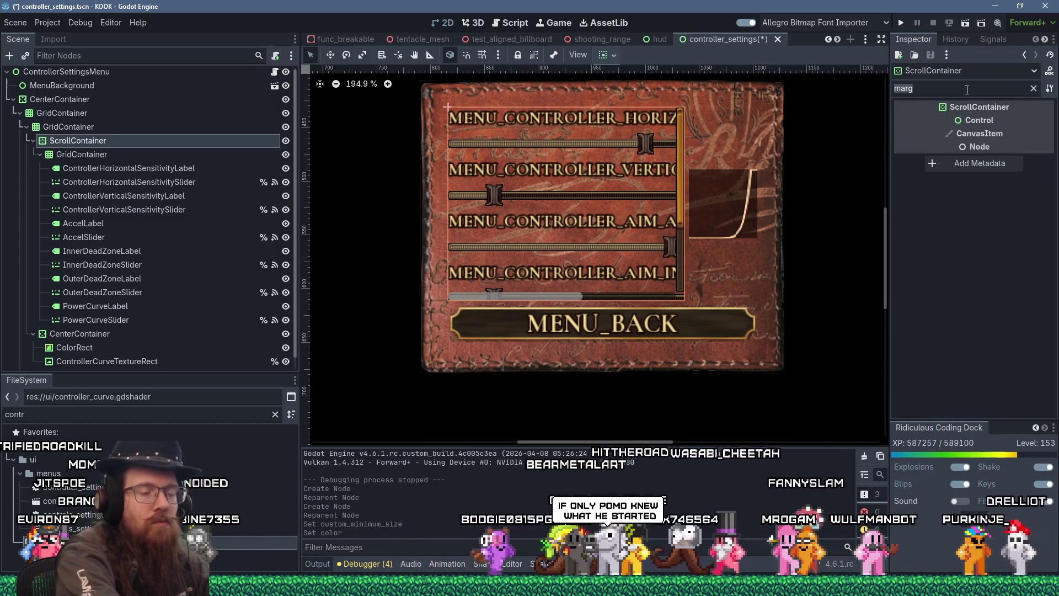
{"action": "key", "text": "BackSpace"}
{"action": "key", "text": "BackSpace"}
{"action": "key", "text": "BackSpace"}
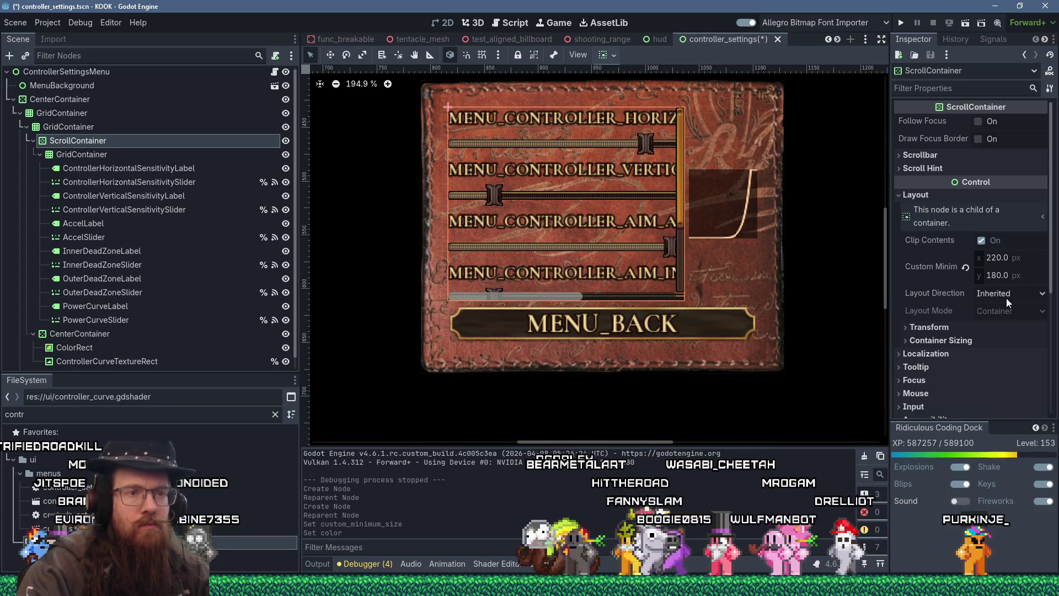
{"action": "scroll", "coordinate": [1006, 303], "scroll_direction": "down", "scroll_amount": 5}
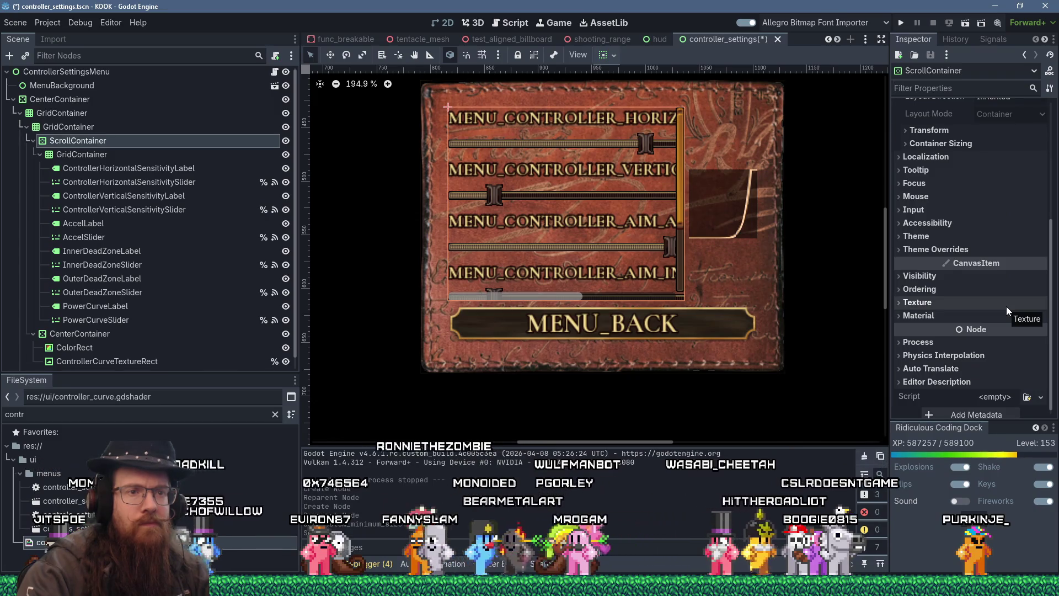
{"action": "scroll", "coordinate": [1006, 306], "scroll_direction": "up", "scroll_amount": 2}
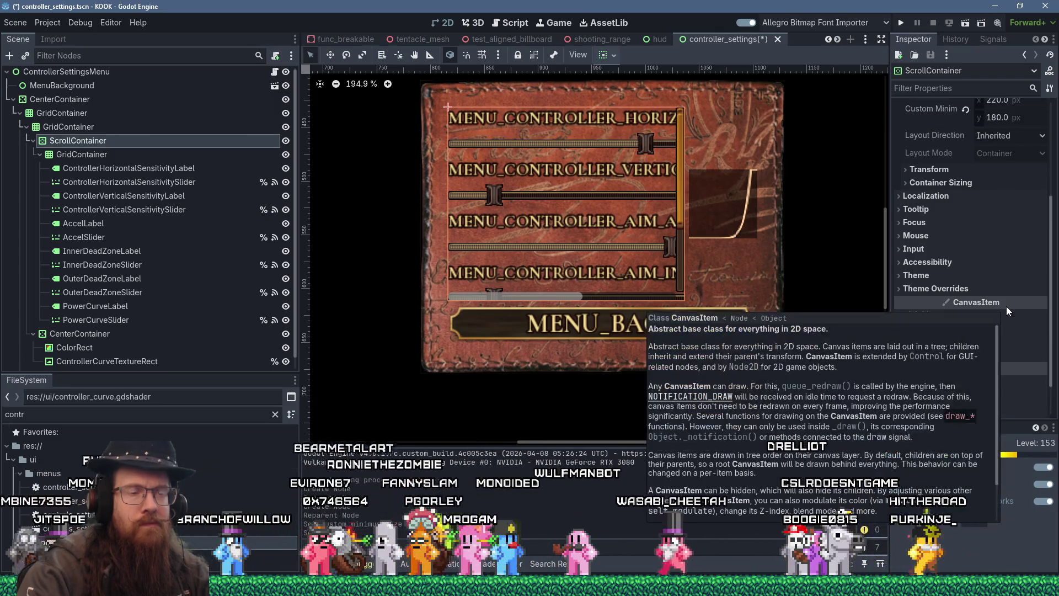
{"action": "scroll", "coordinate": [1027, 241], "scroll_direction": "down", "scroll_amount": 2}
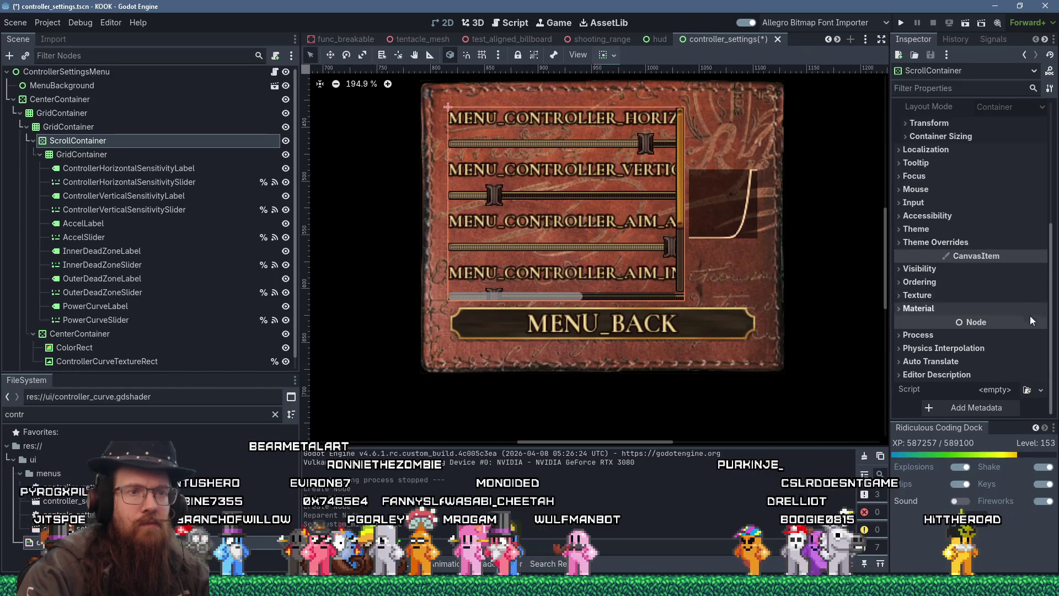
{"action": "scroll", "coordinate": [970, 278], "scroll_direction": "up", "scroll_amount": 5}
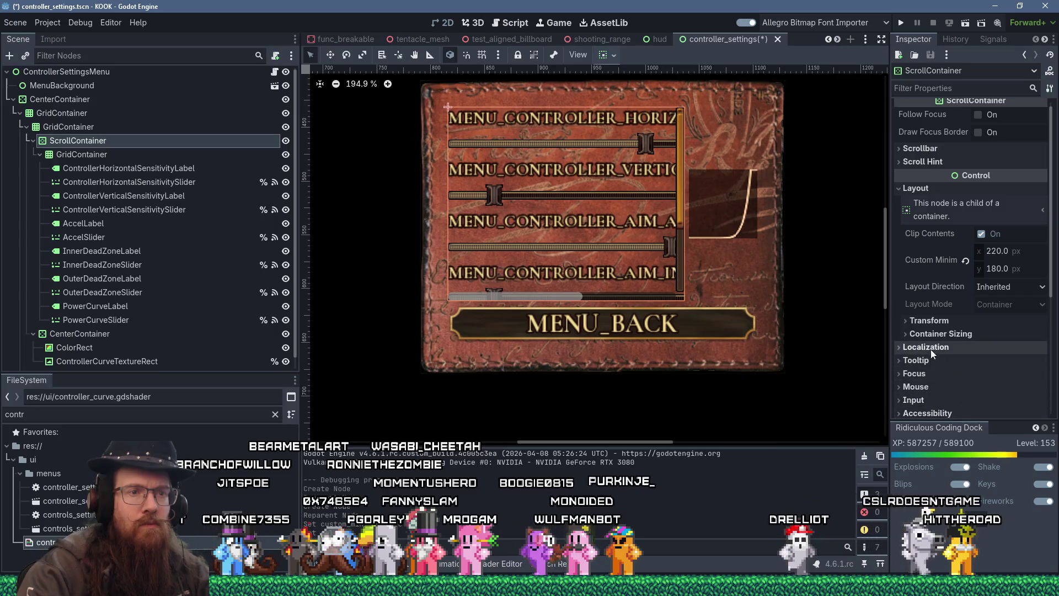
{"action": "scroll", "coordinate": [936, 334], "scroll_direction": "up", "scroll_amount": 1}
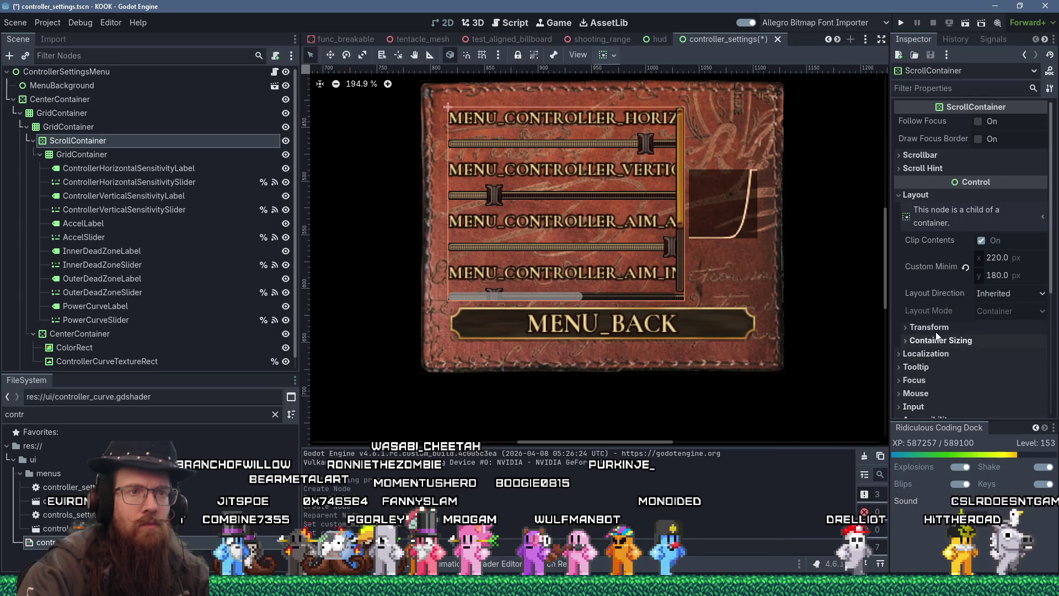
{"action": "left_click", "coordinate": [901, 167]}
{"action": "left_click", "coordinate": [901, 155]}
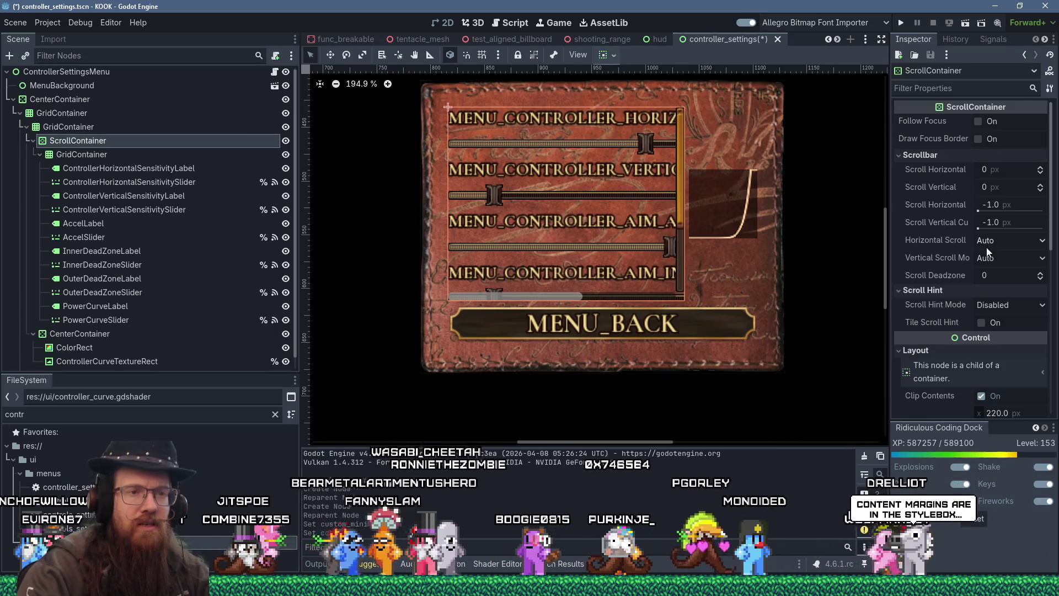
{"action": "scroll", "coordinate": [989, 365], "scroll_direction": "down", "scroll_amount": 2}
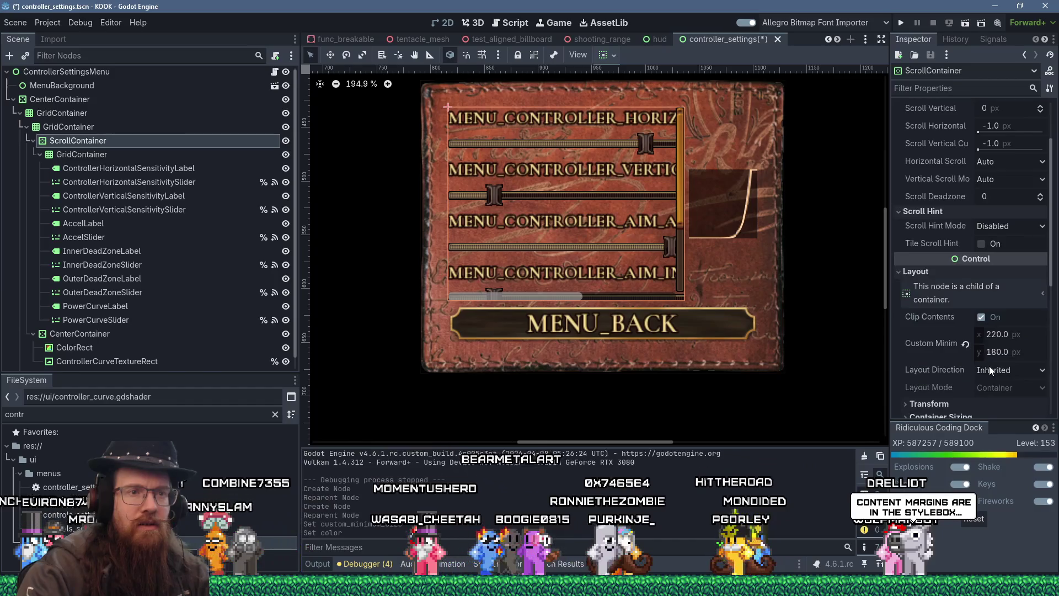
Step: Toggle the ScrollContainer's Clip Contents off and on to compare, leaving it on
{"action": "left_click", "coordinate": [981, 318]}
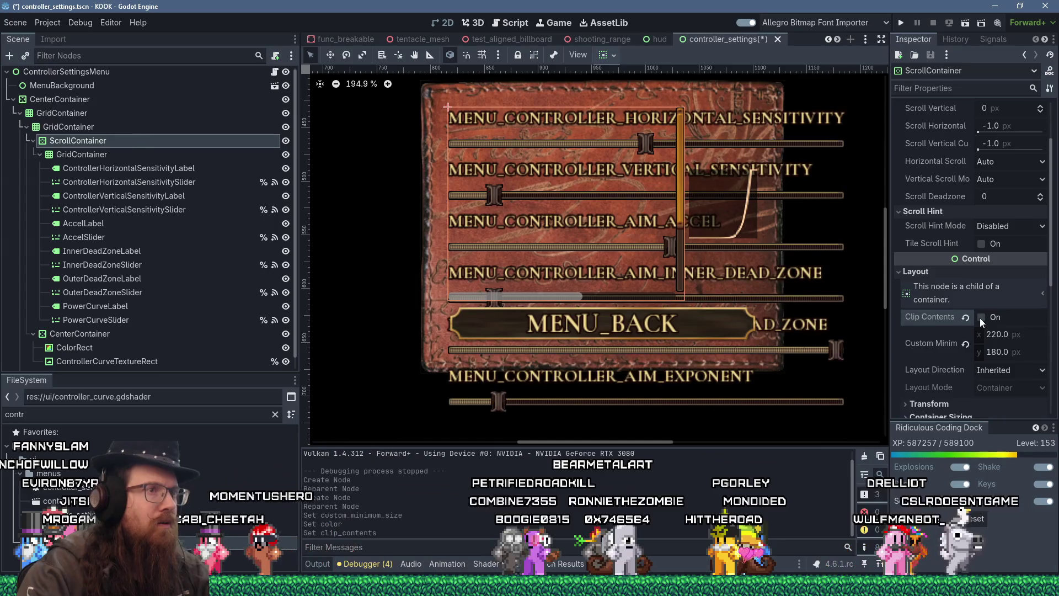
{"action": "left_click", "coordinate": [981, 318]}
{"action": "left_click", "coordinate": [981, 318]}
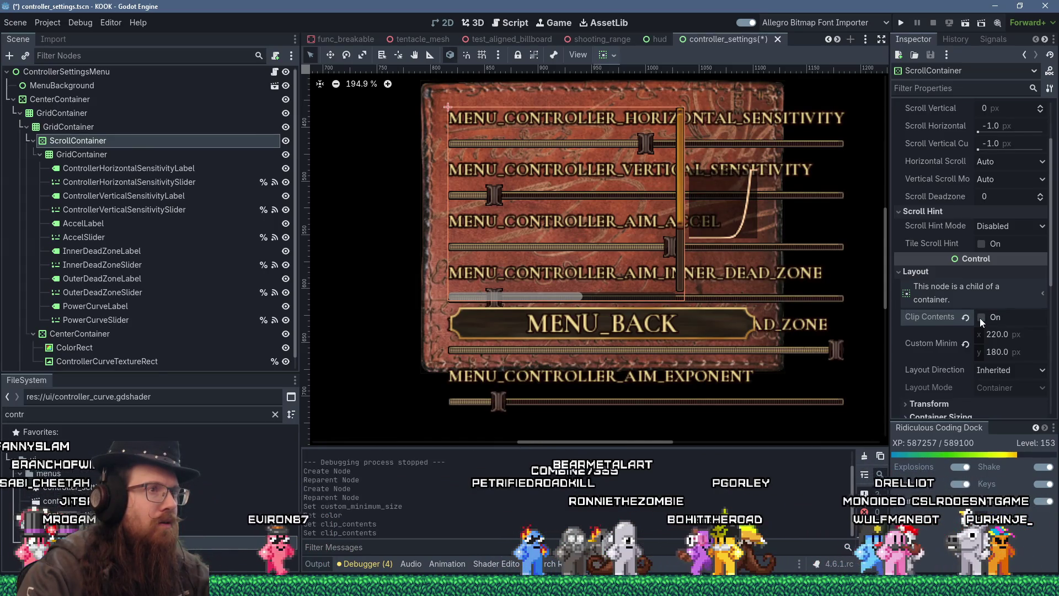
{"action": "left_click", "coordinate": [980, 317]}
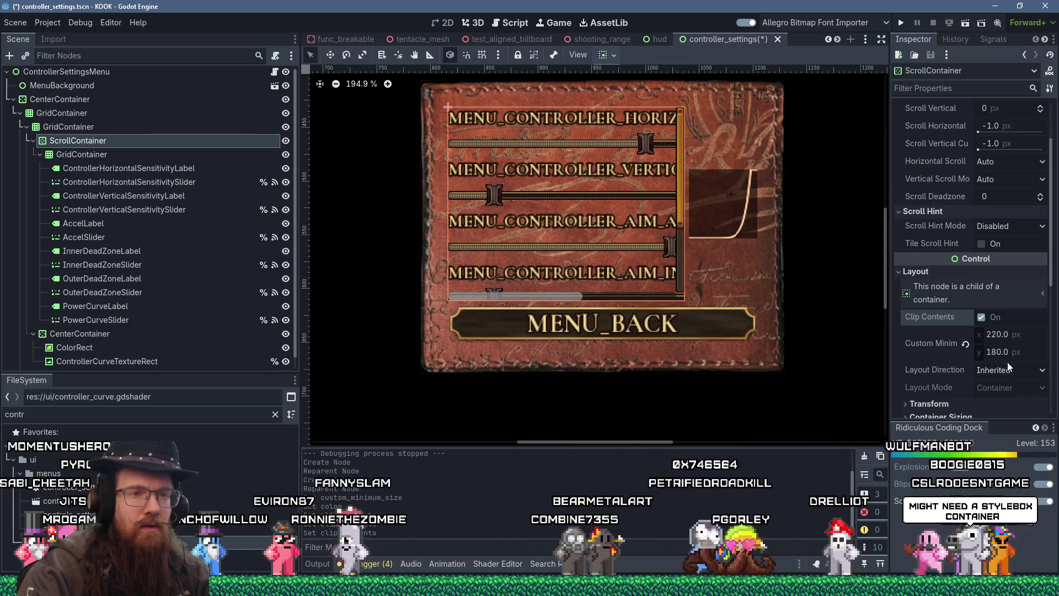
{"action": "left_click", "coordinate": [982, 319]}
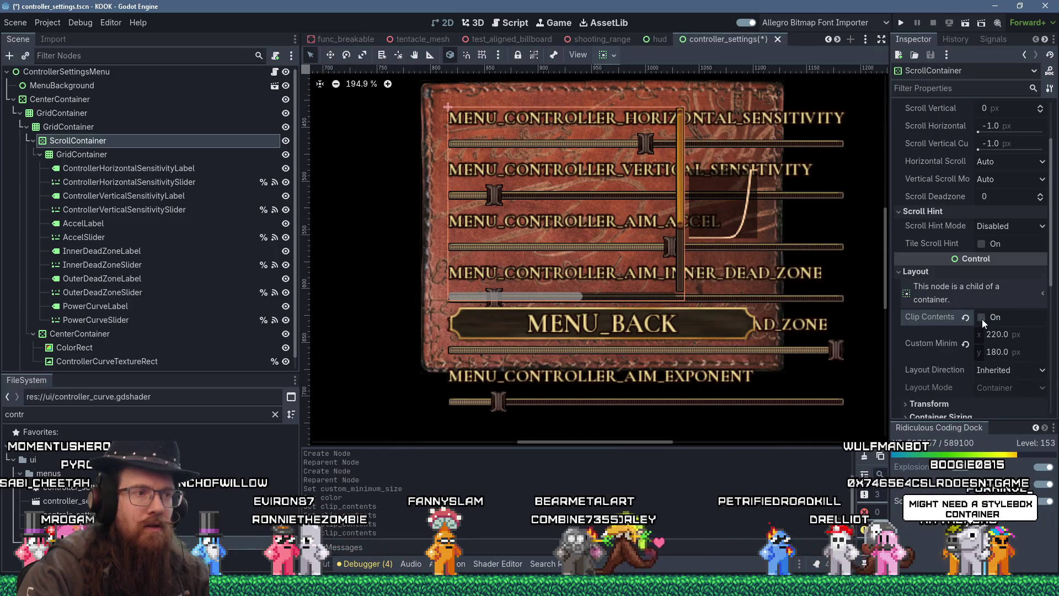
{"action": "left_click", "coordinate": [982, 318]}
Step: Expand Transform and review the 220 × 180 size and Fill container sizing
{"action": "scroll", "coordinate": [988, 351], "scroll_direction": "down", "scroll_amount": 1}
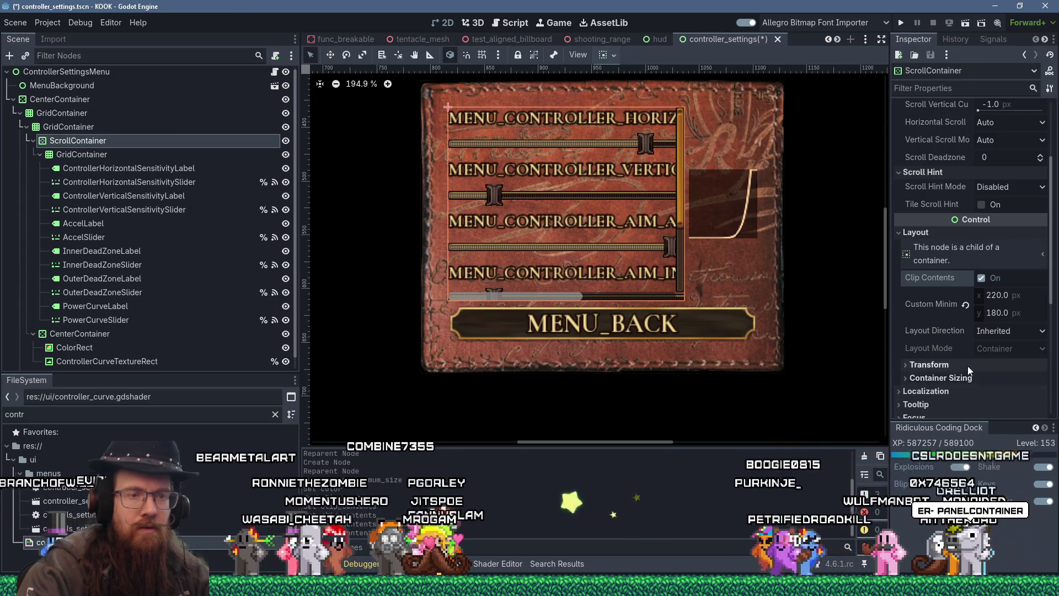
{"action": "left_click", "coordinate": [966, 365]}
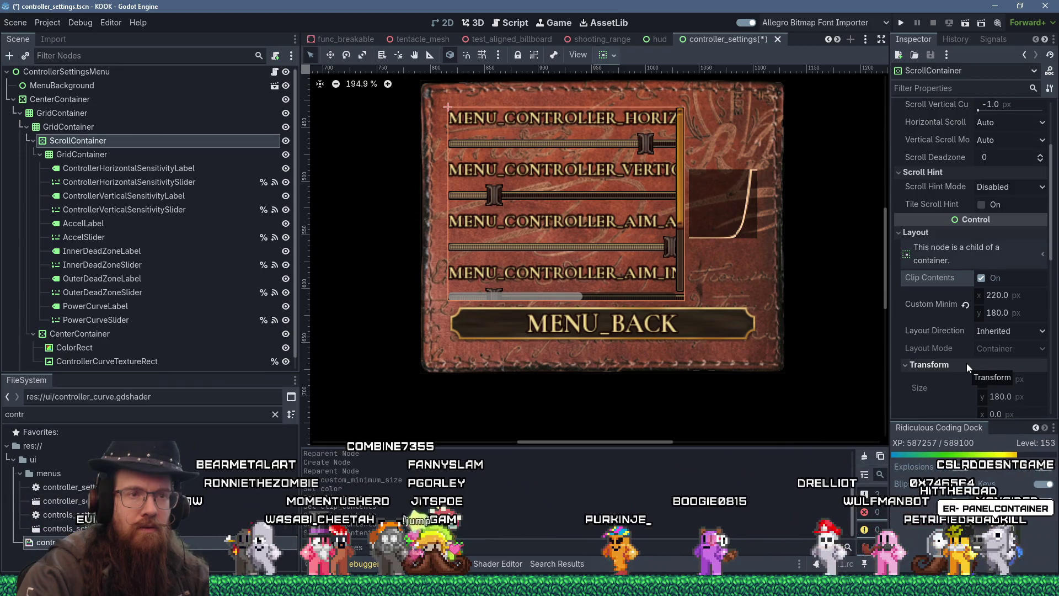
{"action": "scroll", "coordinate": [967, 363], "scroll_direction": "down", "scroll_amount": 1}
{"action": "scroll", "coordinate": [967, 364], "scroll_direction": "down", "scroll_amount": 4}
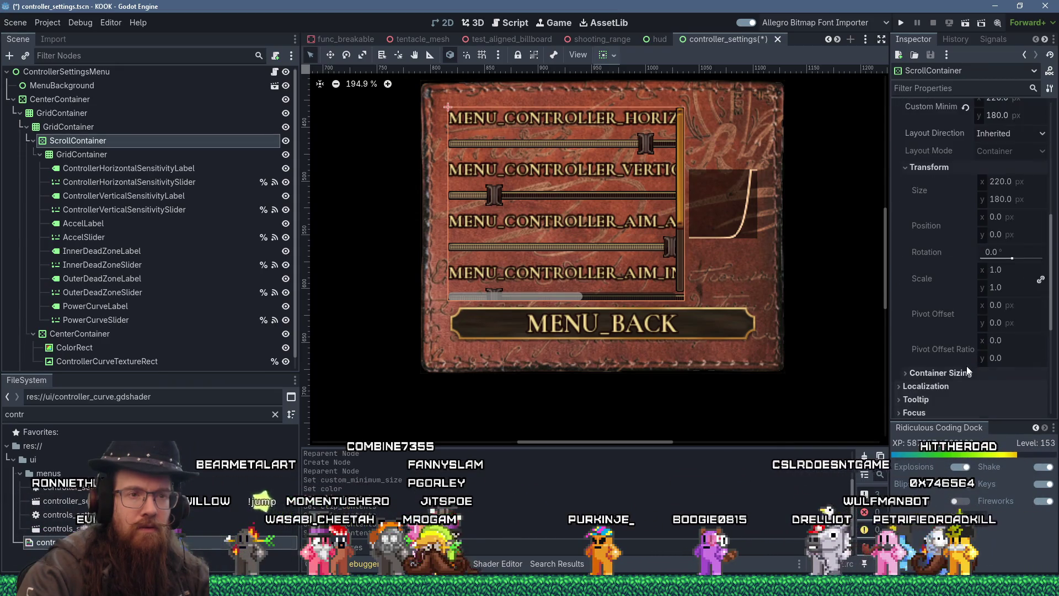
{"action": "scroll", "coordinate": [967, 369], "scroll_direction": "down", "scroll_amount": 3}
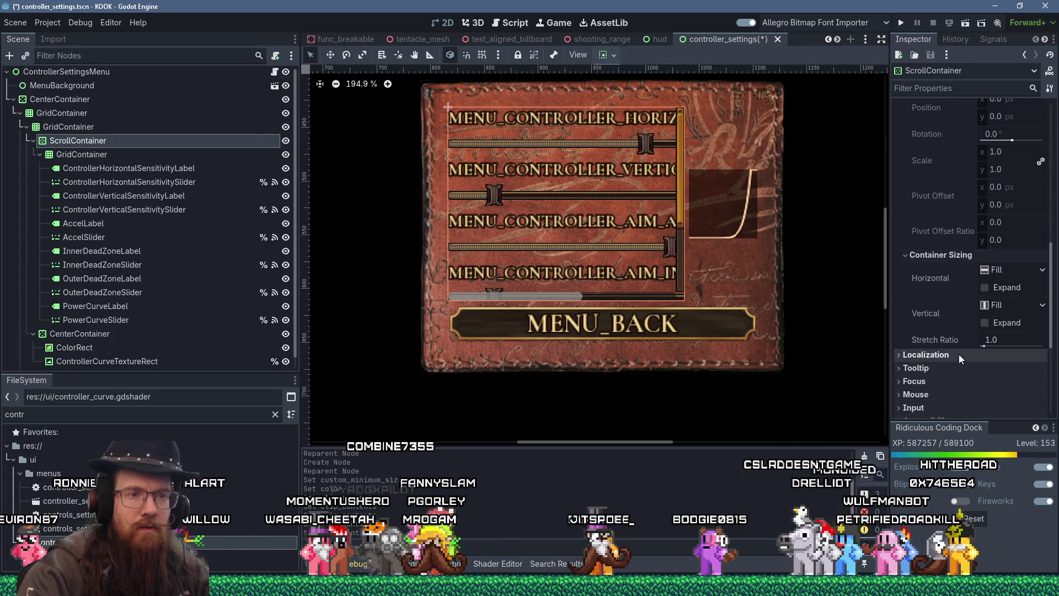
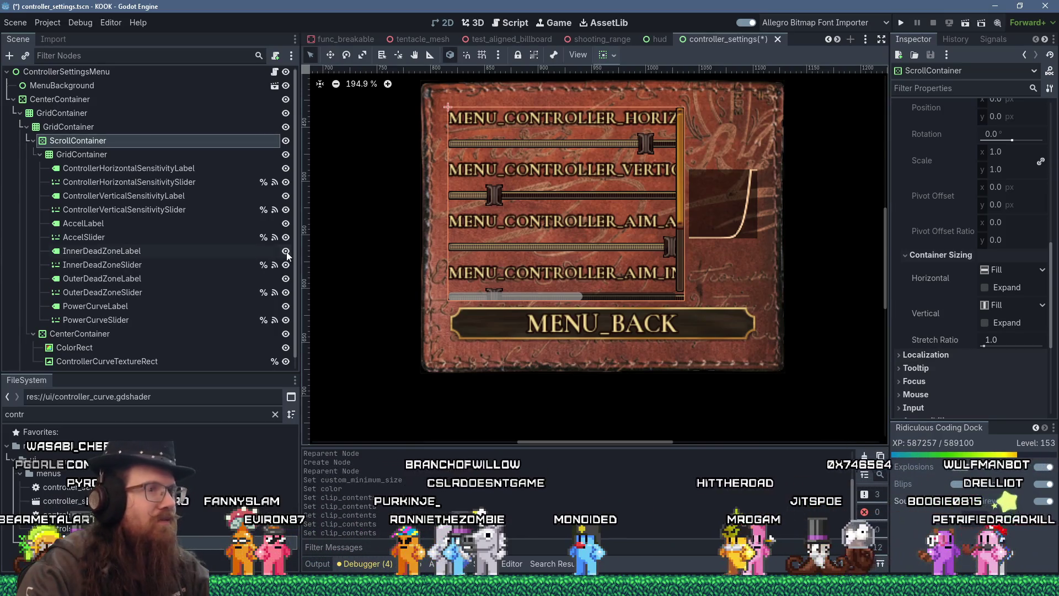
Step: Check the GridContainer, then cancel a Create New Node search for 'silder' without adding anything
{"action": "left_click", "coordinate": [73, 129]}
{"action": "left_click", "coordinate": [79, 141]}
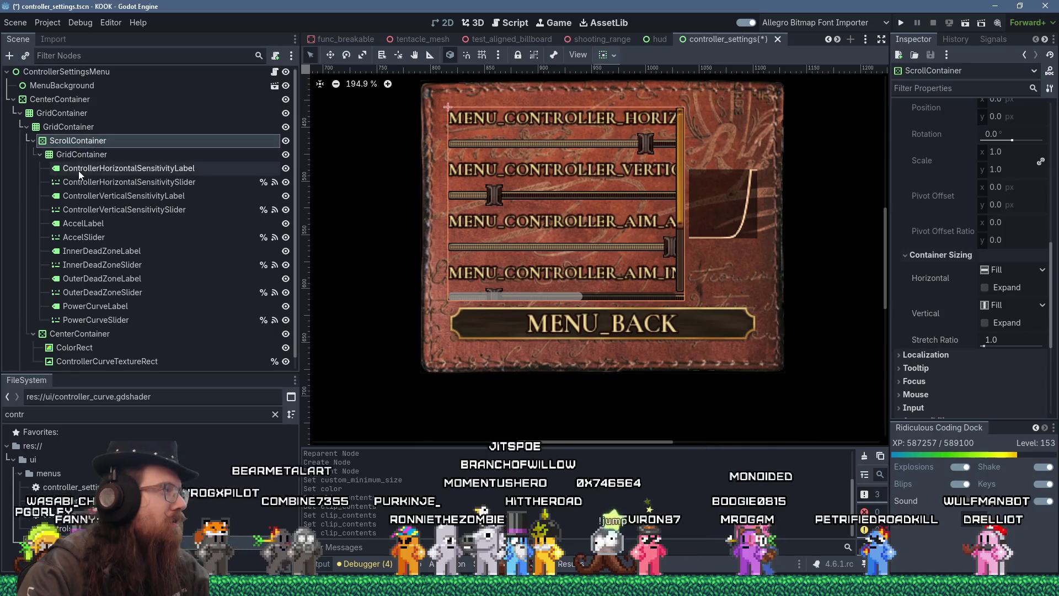
{"action": "left_click", "coordinate": [10, 56]}
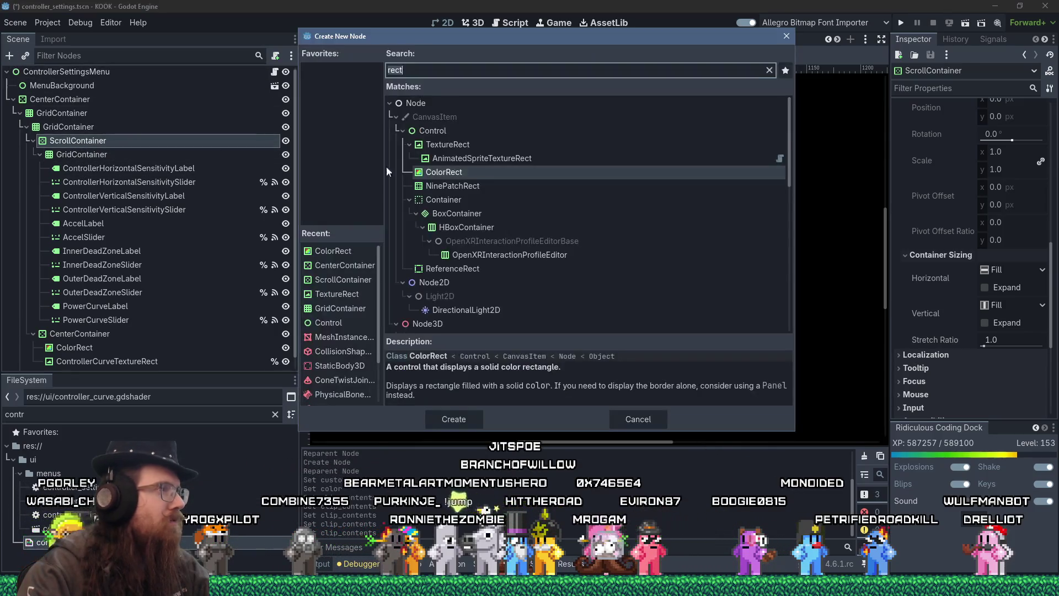
{"action": "type", "text": "silder"}
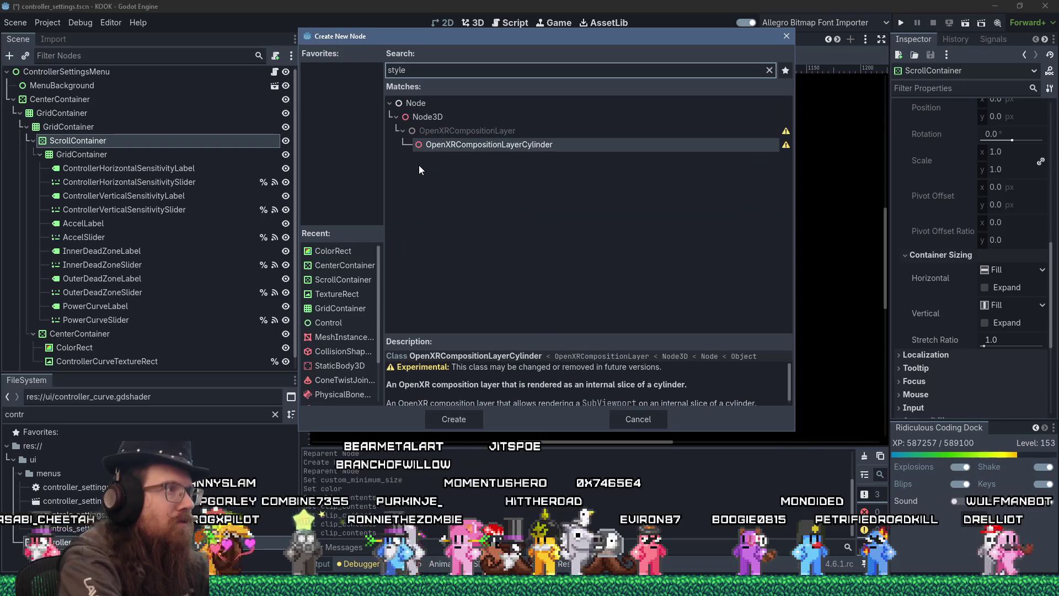
{"action": "key", "text": "BackSpace"}
{"action": "key", "text": "BackSpace"}
{"action": "key", "text": "BackSpace"}
{"action": "key", "text": "BackSpace"}
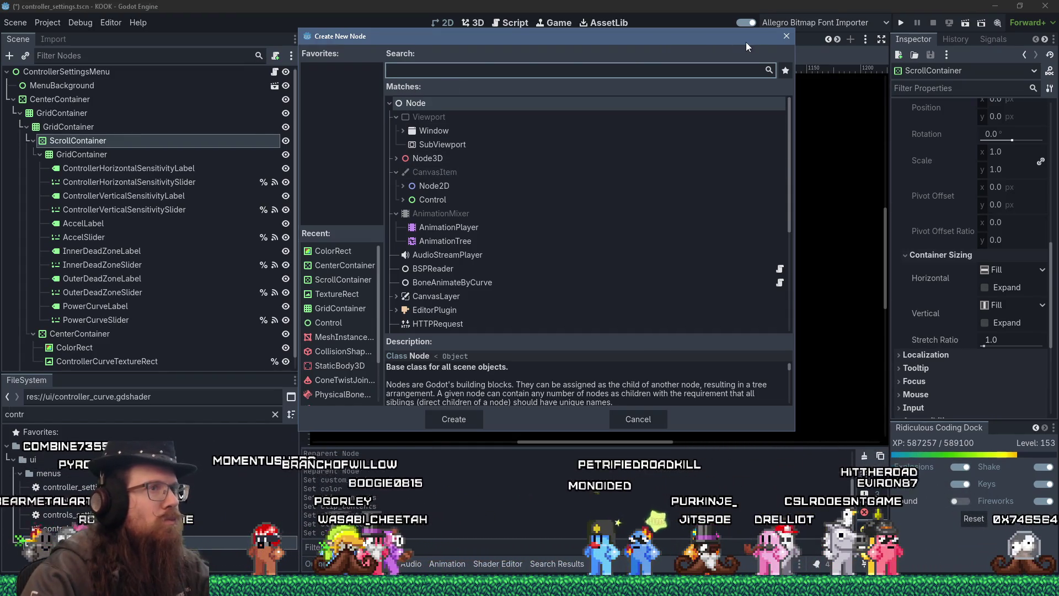
{"action": "left_click", "coordinate": [786, 37]}
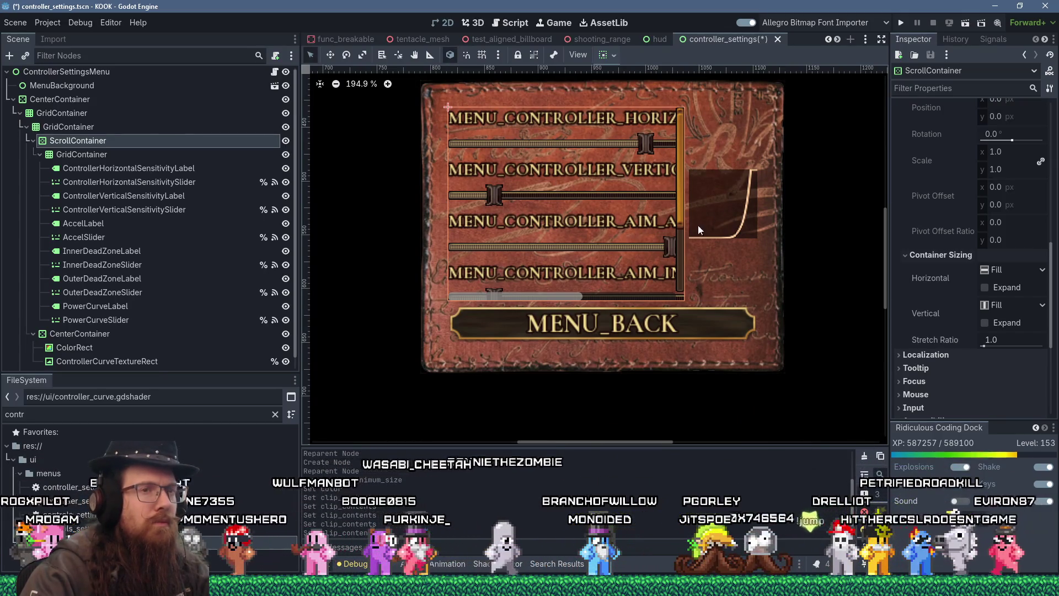
Step: Expand the ScrollContainer's Theme Overrides to show its Constants and the Panel and Focus Styles
{"action": "scroll", "coordinate": [997, 327], "scroll_direction": "down", "scroll_amount": 3}
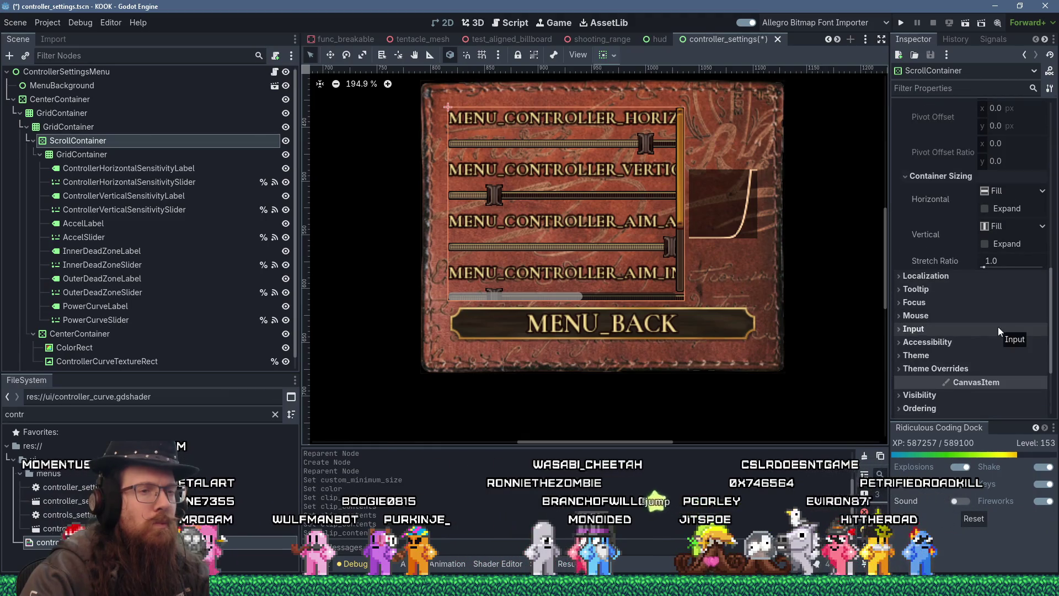
{"action": "left_click", "coordinate": [971, 372]}
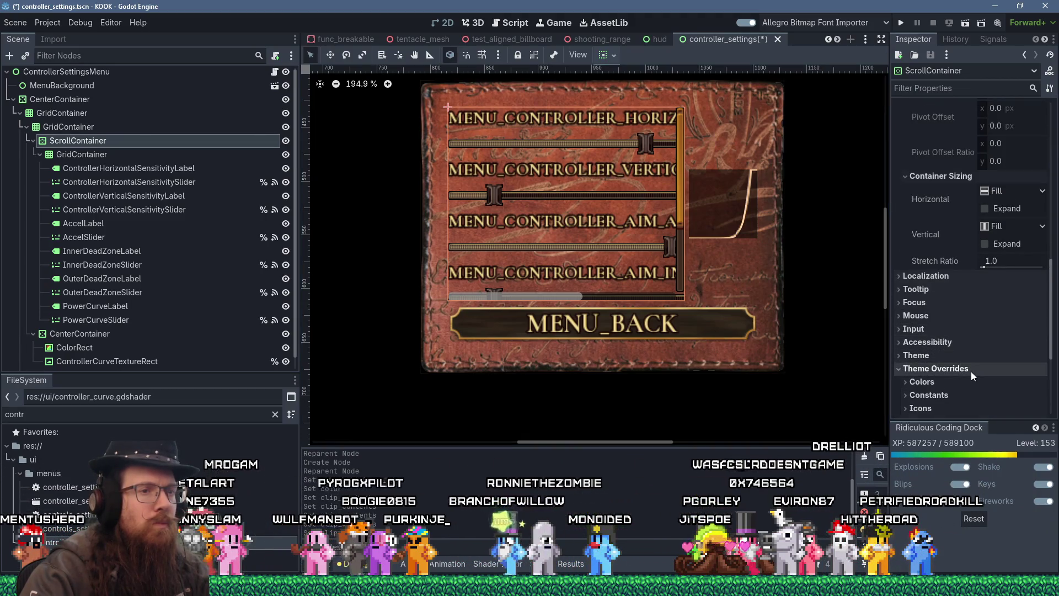
{"action": "scroll", "coordinate": [970, 371], "scroll_direction": "down", "scroll_amount": 3}
{"action": "left_click", "coordinate": [933, 317]}
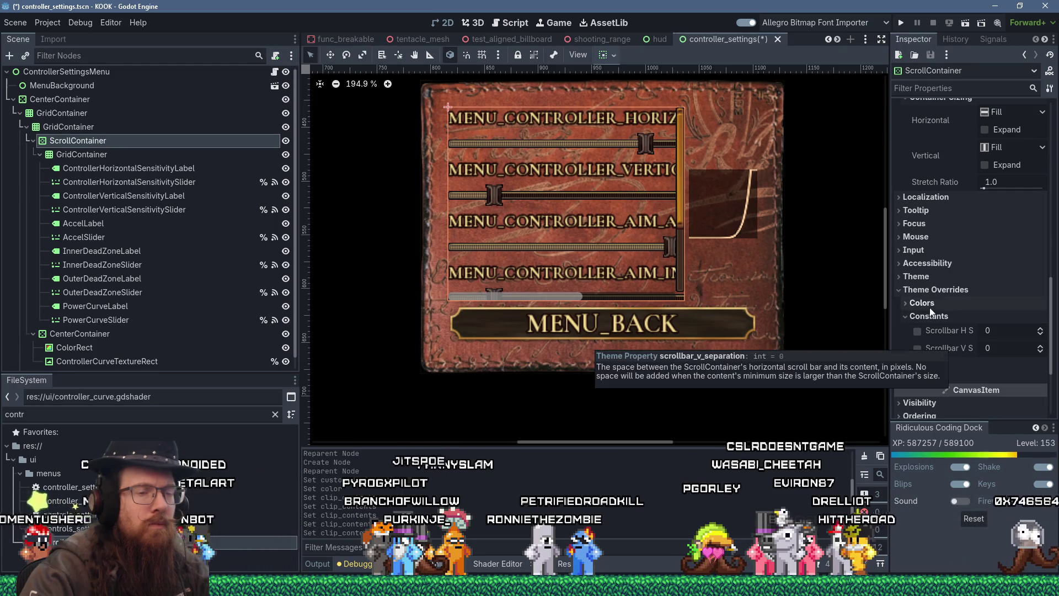
{"action": "left_click", "coordinate": [934, 376]}
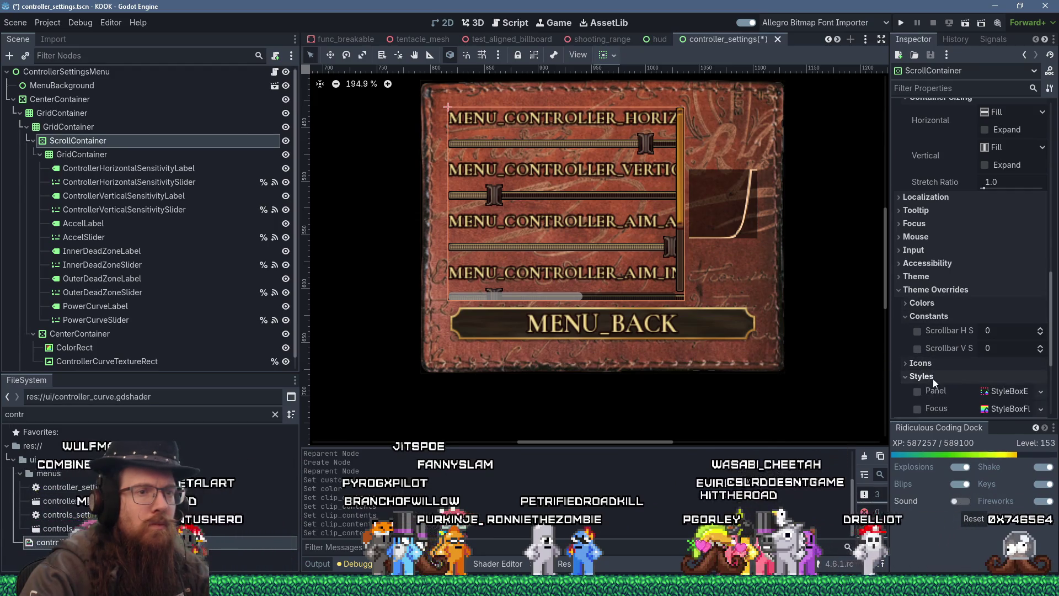
{"action": "scroll", "coordinate": [932, 378], "scroll_direction": "down", "scroll_amount": 3}
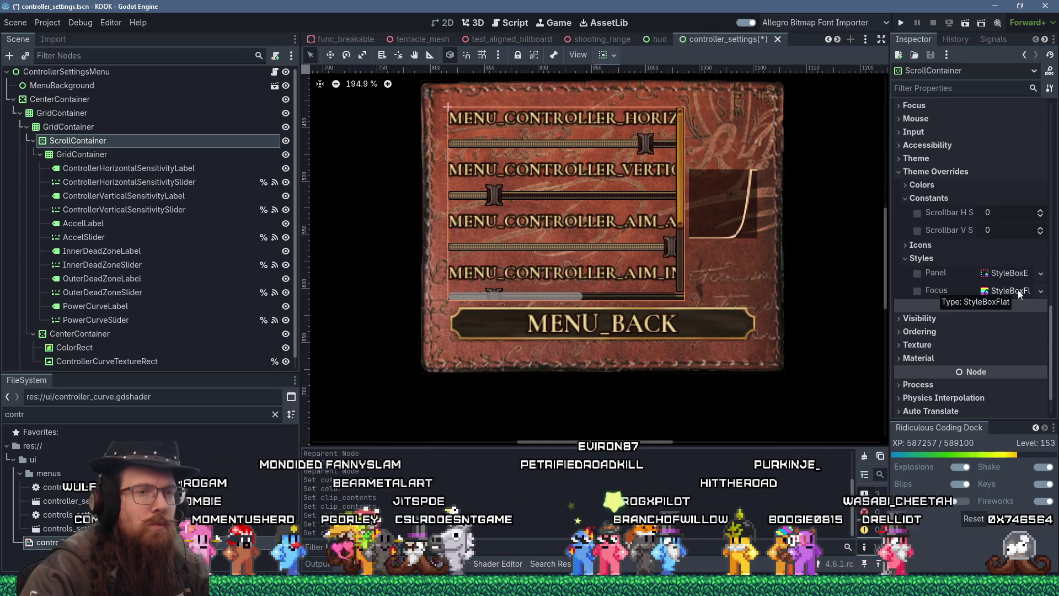
Step: Add a Panel node and place it inside the ScrollContainer above the GridContainer
{"action": "left_click", "coordinate": [10, 57]}
{"action": "type", "text": "panel"}
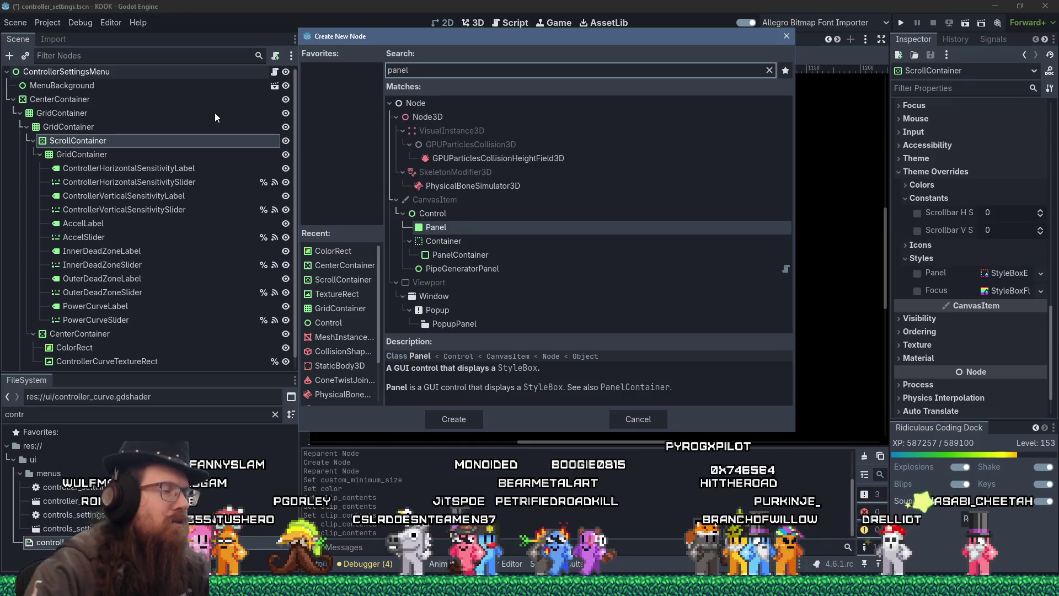
{"action": "double_click", "coordinate": [448, 227]}
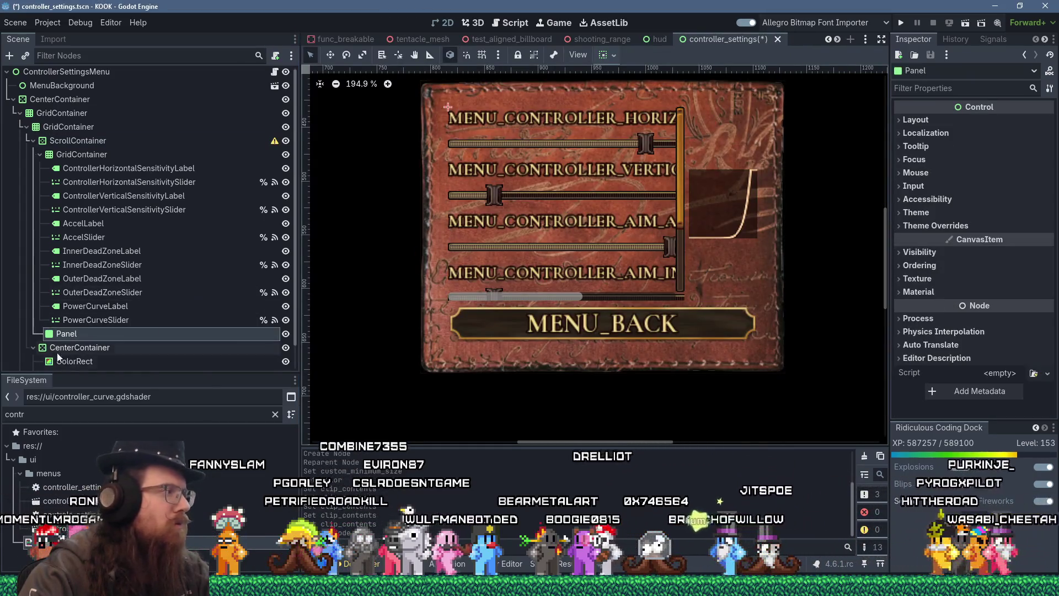
{"action": "mouse_move", "coordinate": [63, 333]}
{"action": "left_mouse_down"}
{"action": "mouse_move", "coordinate": [69, 145]}
{"action": "mouse_move", "coordinate": [77, 154]}
{"action": "left_mouse_up"}
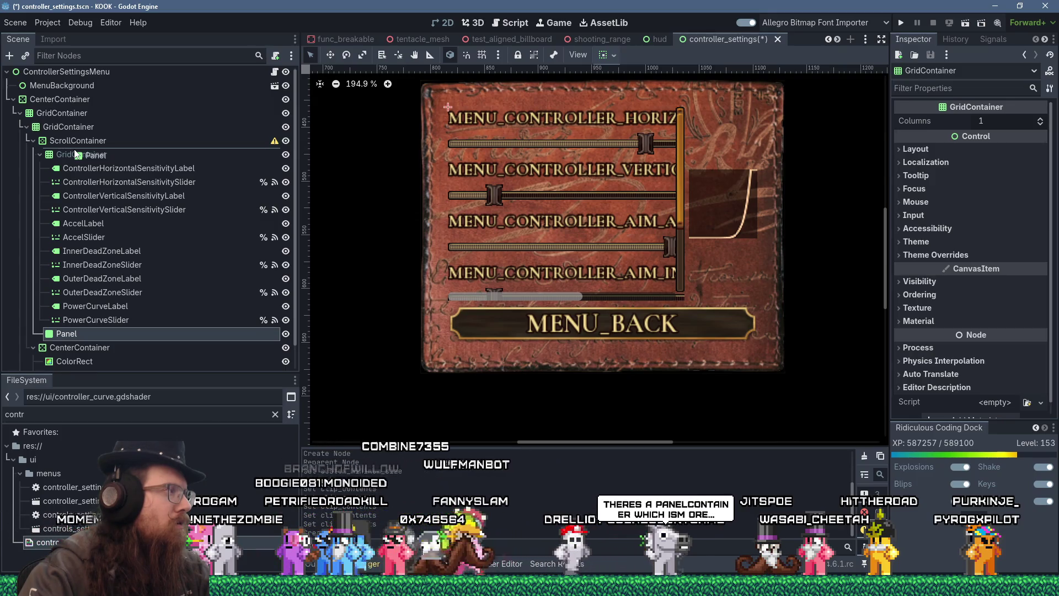
{"action": "left_click_drag", "start_coordinate": [76, 154], "coordinate": [76, 154]}
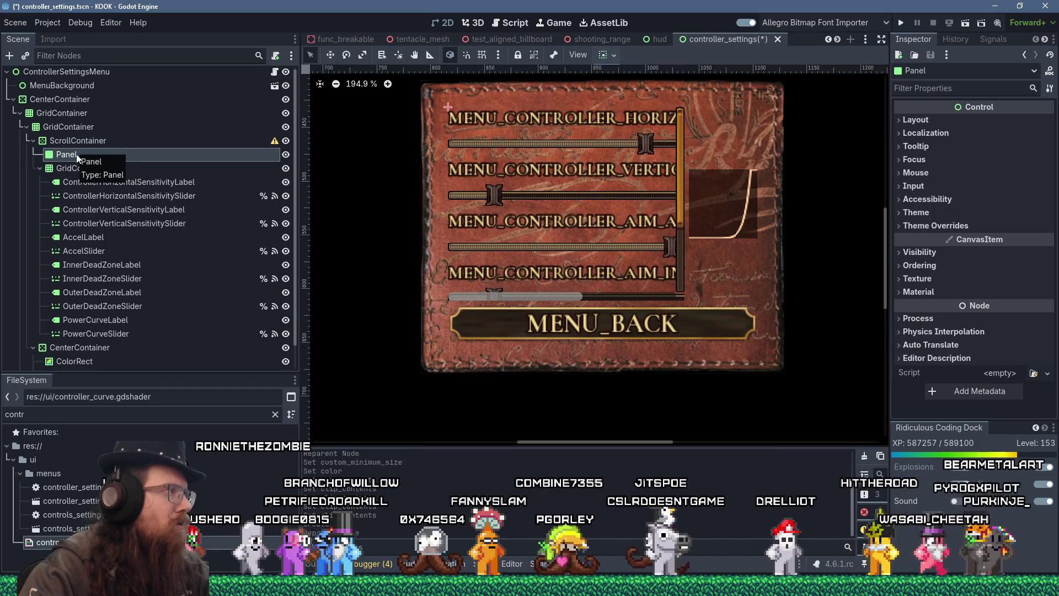
Step: Add a PanelContainer as the ScrollContainer's first child
{"action": "right_click", "coordinate": [79, 141]}
{"action": "left_click", "coordinate": [97, 150]}
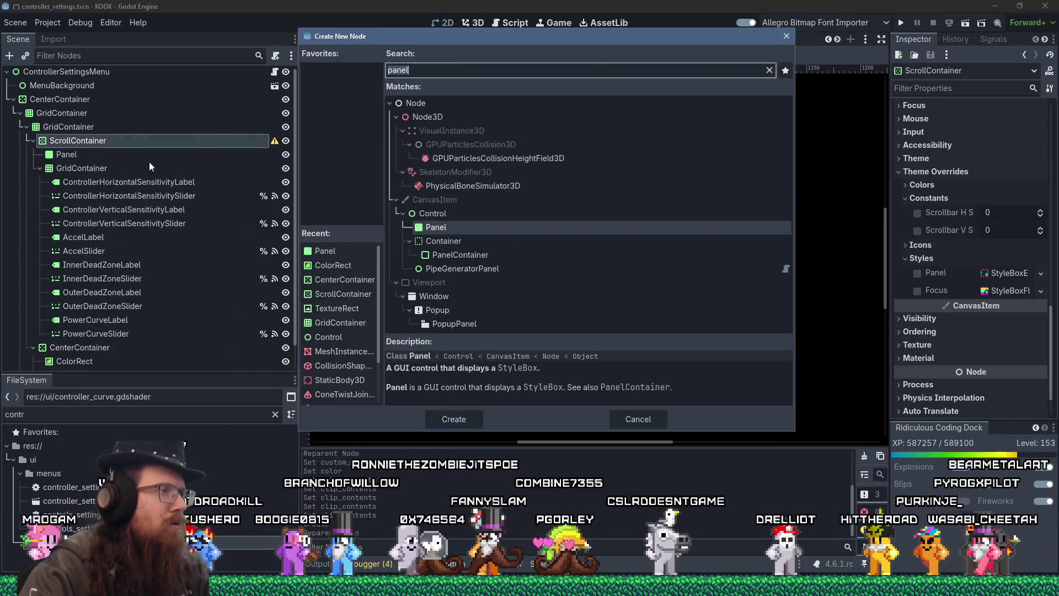
{"action": "double_click", "coordinate": [468, 259]}
{"action": "left_click_drag", "start_coordinate": [90, 349], "coordinate": [69, 149]}
Step: Delete the unneeded Panel and move the GridContainer into the PanelContainer
{"action": "right_click", "coordinate": [66, 173]}
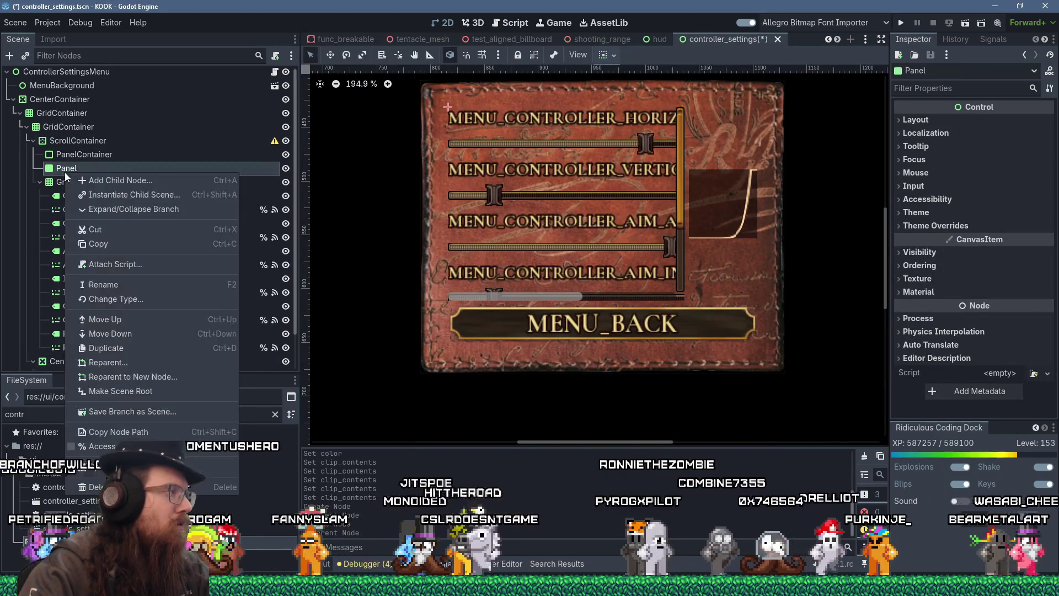
{"action": "left_click", "coordinate": [94, 487]}
{"action": "key", "text": "Escape"}
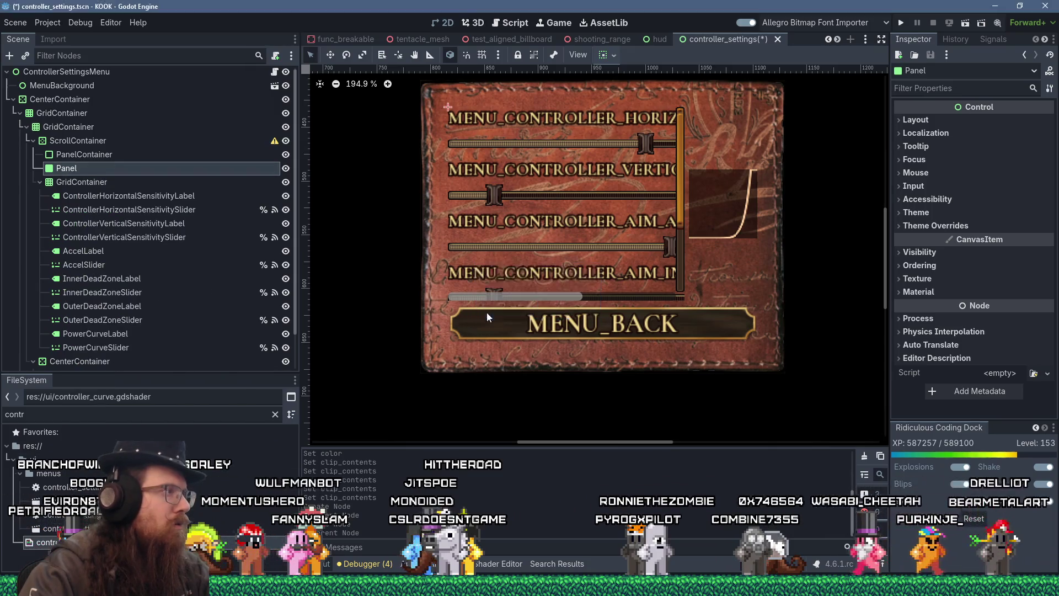
{"action": "left_click_drag", "start_coordinate": [83, 168], "coordinate": [98, 158]}
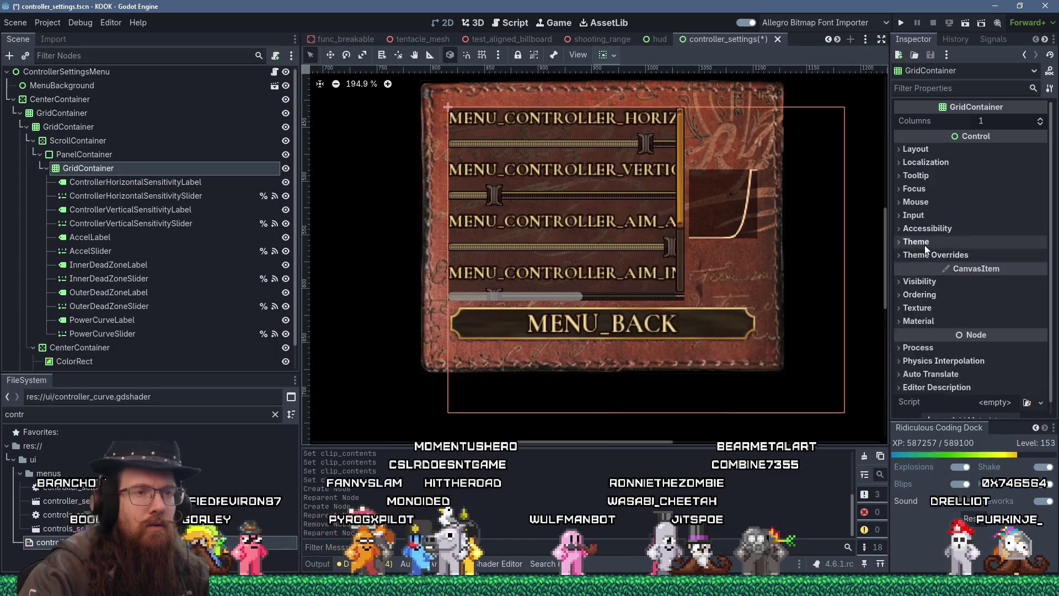
{"action": "left_click", "coordinate": [924, 243]}
{"action": "left_click", "coordinate": [928, 289]}
{"action": "left_click", "coordinate": [928, 301]}
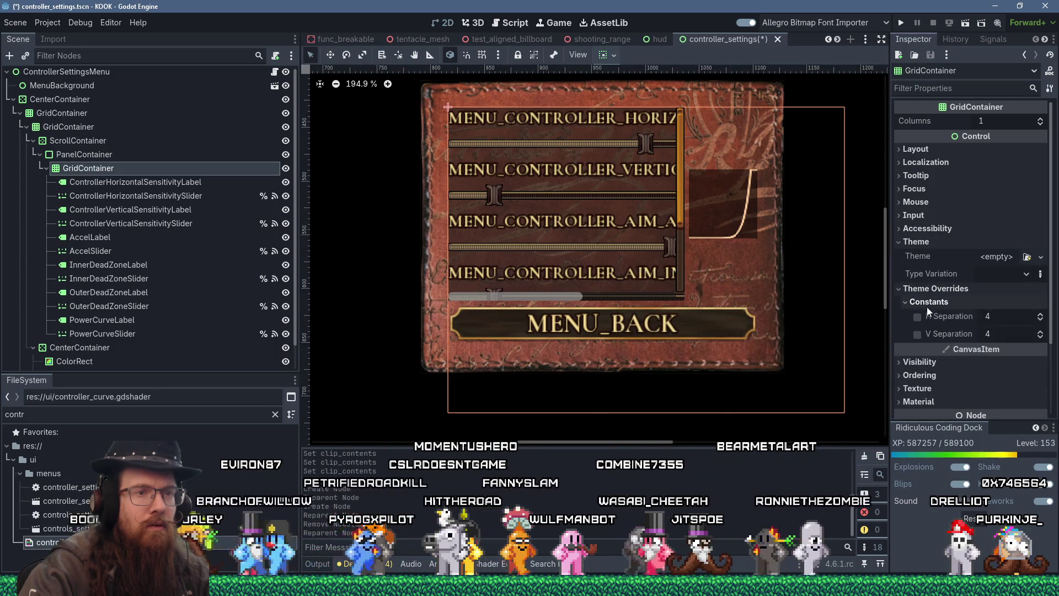
{"action": "left_click", "coordinate": [917, 317]}
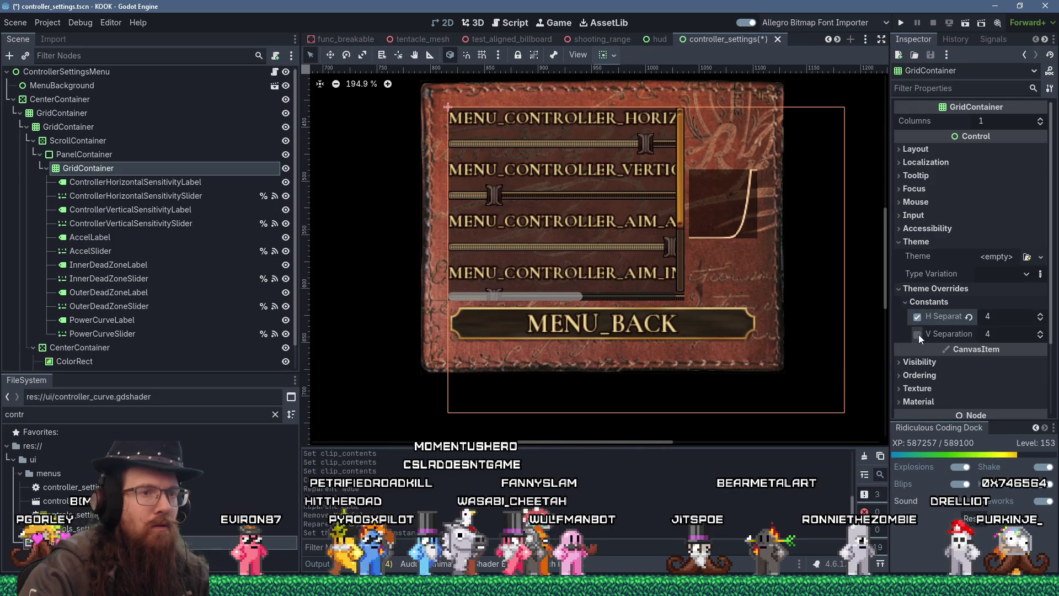
{"action": "left_click", "coordinate": [917, 334]}
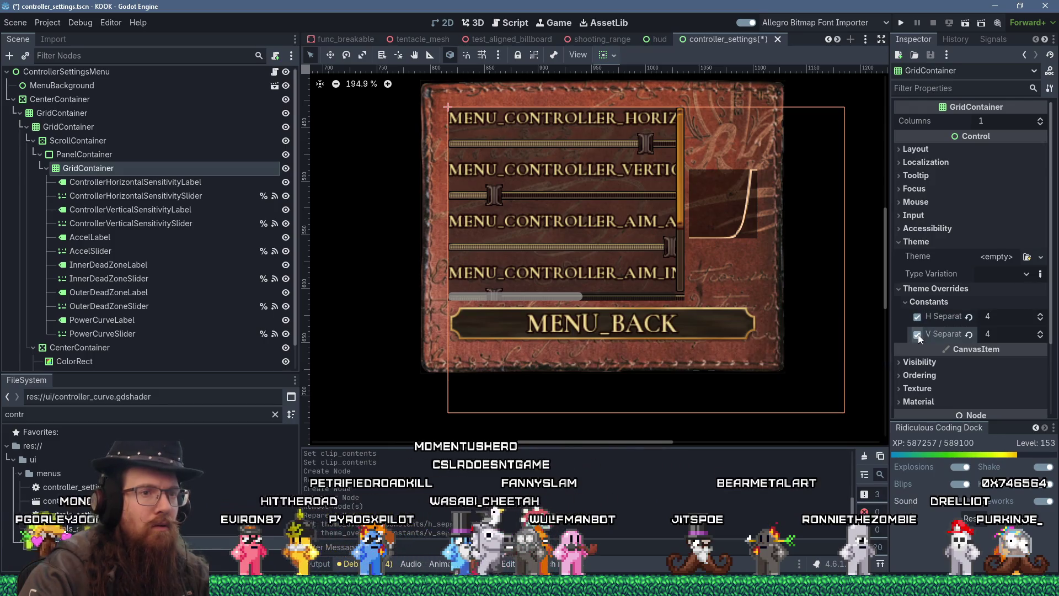
{"action": "left_click", "coordinate": [991, 316]}
{"action": "type", "text": "40"}
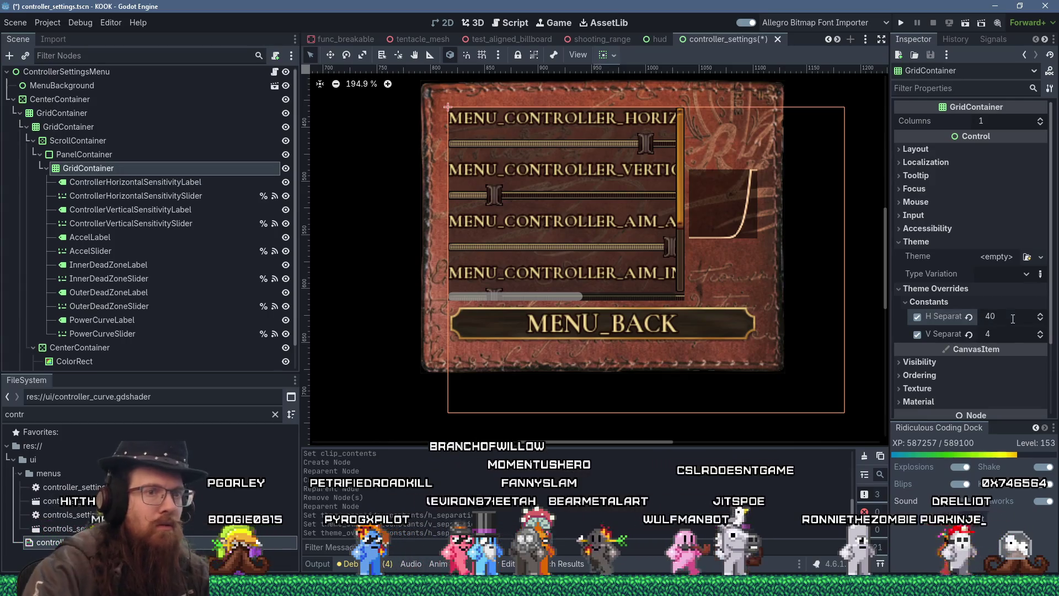
{"action": "left_click", "coordinate": [970, 318]}
{"action": "left_click", "coordinate": [969, 335]}
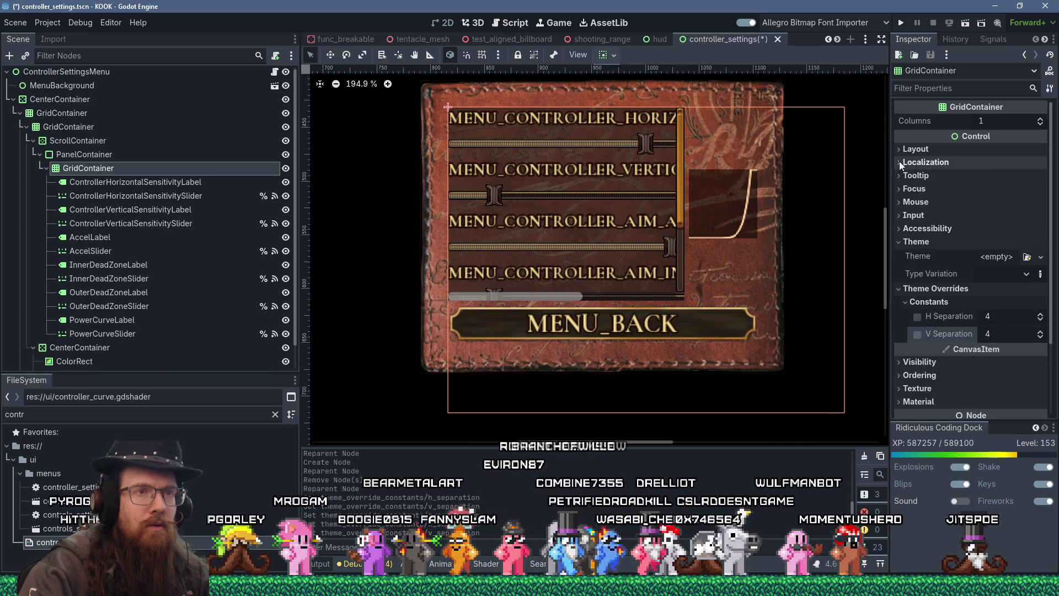
{"action": "left_click", "coordinate": [898, 215]}
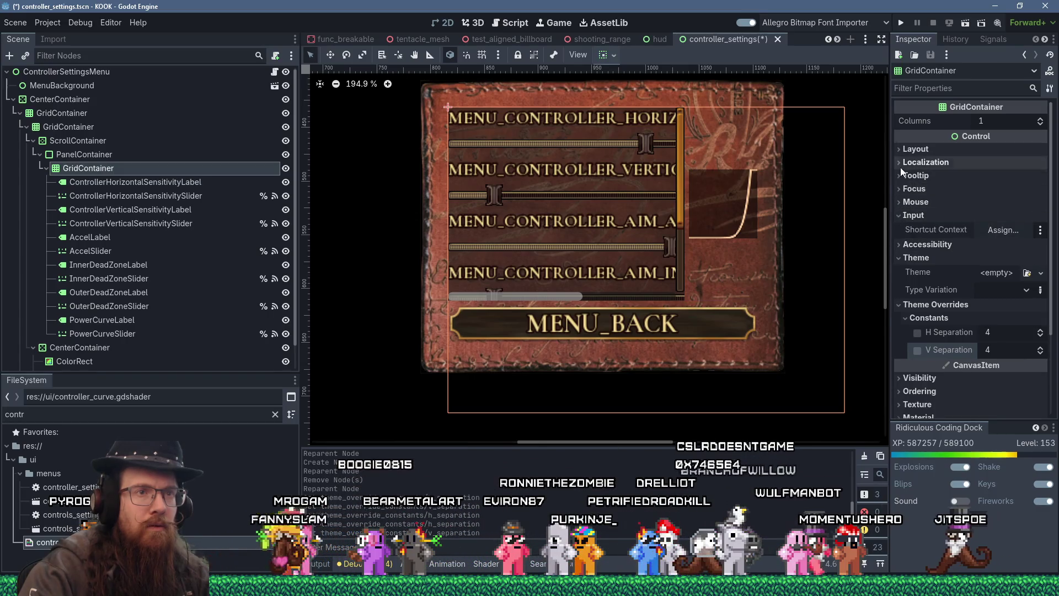
{"action": "left_click", "coordinate": [898, 150]}
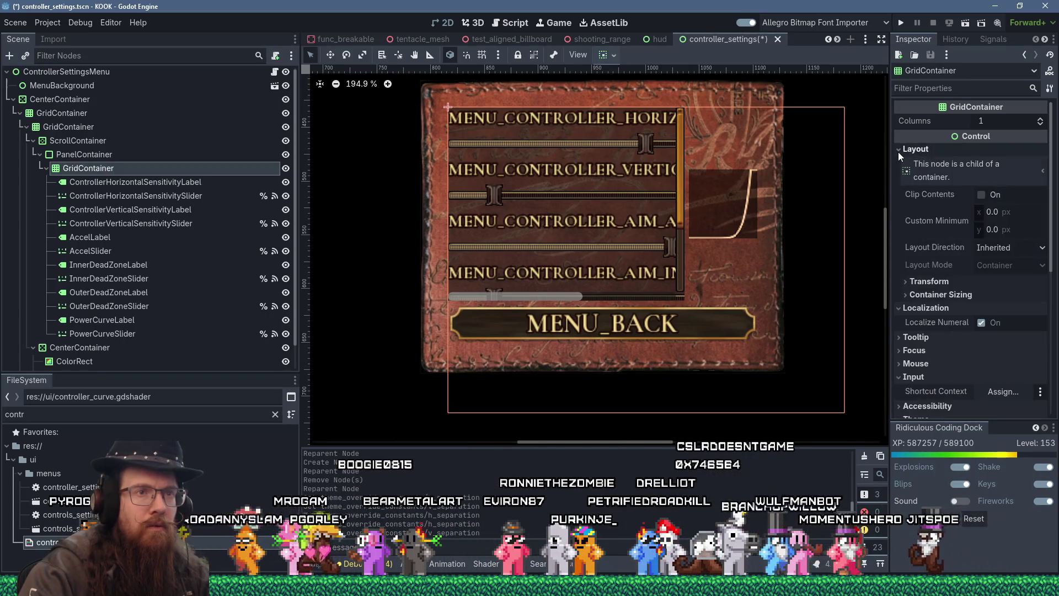
{"action": "left_click", "coordinate": [1016, 213]}
{"action": "type", "text": "8"}
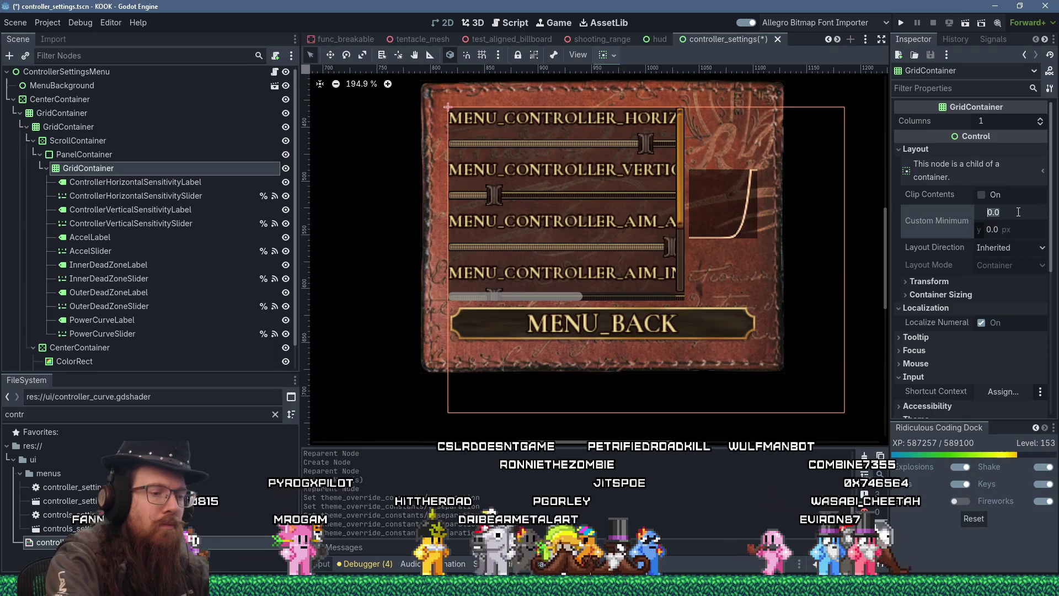
{"action": "key", "text": "Return"}
{"action": "left_click", "coordinate": [1014, 227]}
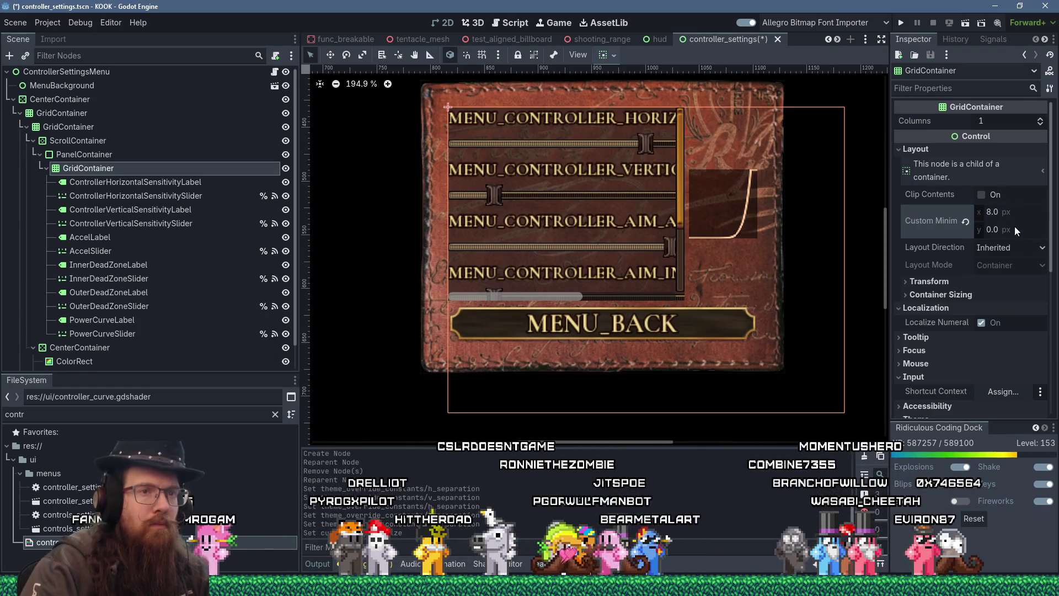
{"action": "type", "text": "8"}
{"action": "key", "text": "Return"}
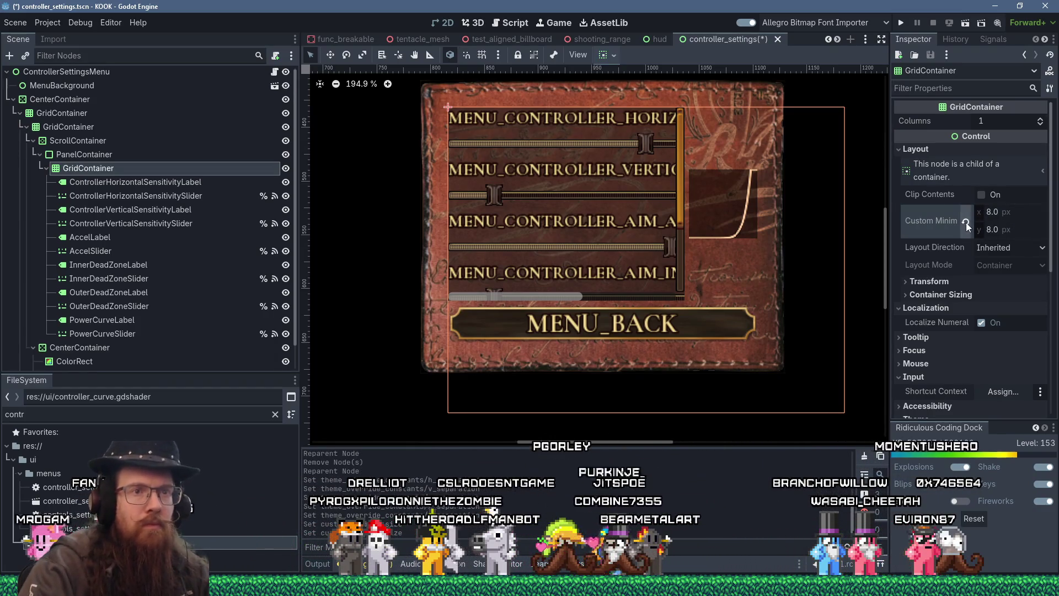
{"action": "left_click", "coordinate": [965, 222]}
{"action": "left_click", "coordinate": [957, 282]}
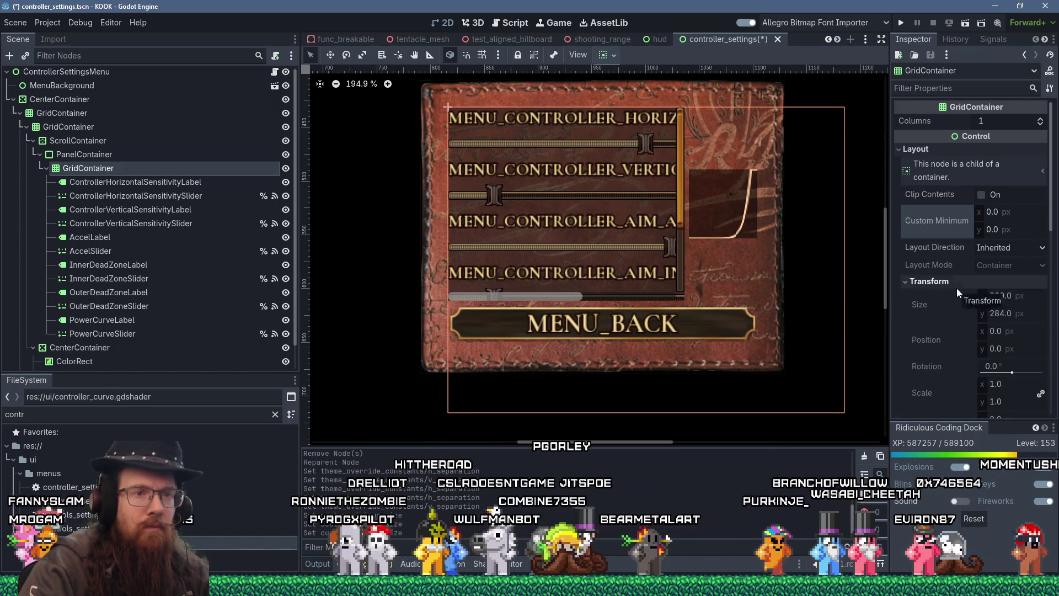
{"action": "left_click", "coordinate": [956, 285]}
{"action": "left_click", "coordinate": [956, 295]}
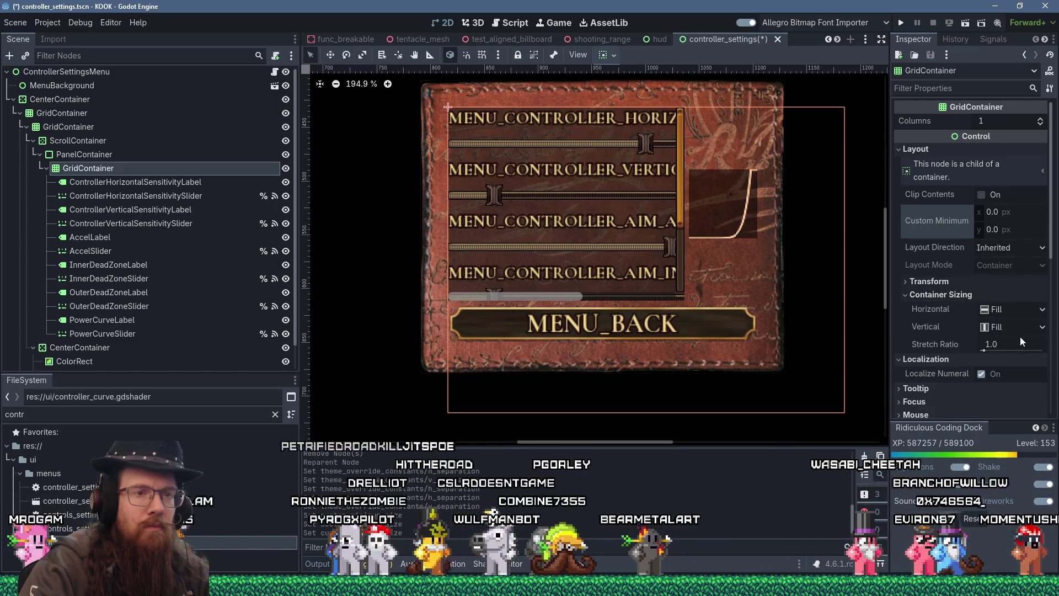
{"action": "left_click", "coordinate": [1022, 309]}
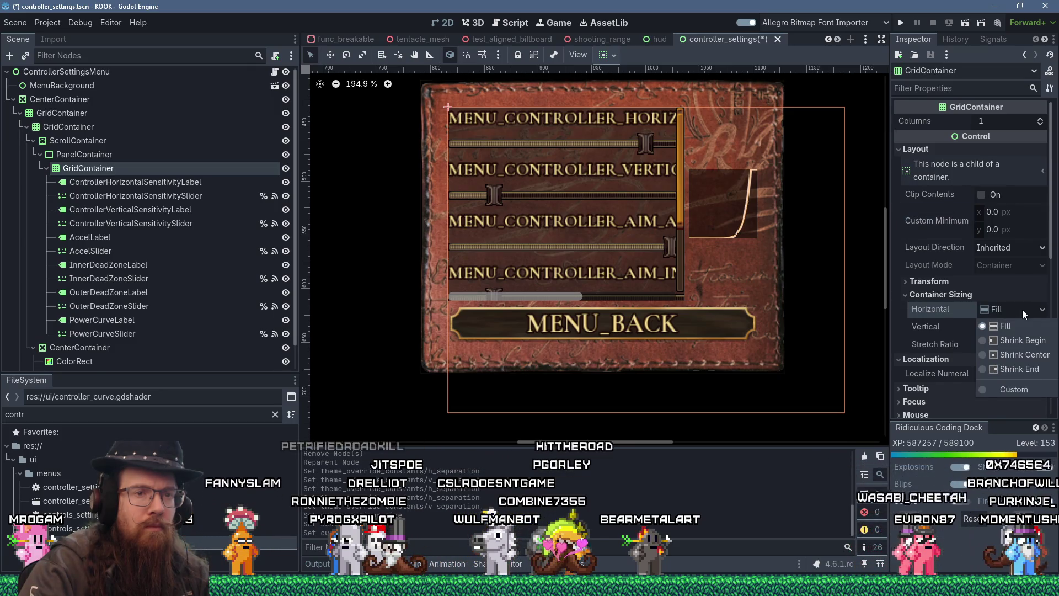
{"action": "left_click", "coordinate": [1021, 309]}
{"action": "scroll", "coordinate": [1001, 331], "scroll_direction": "down", "scroll_amount": 1}
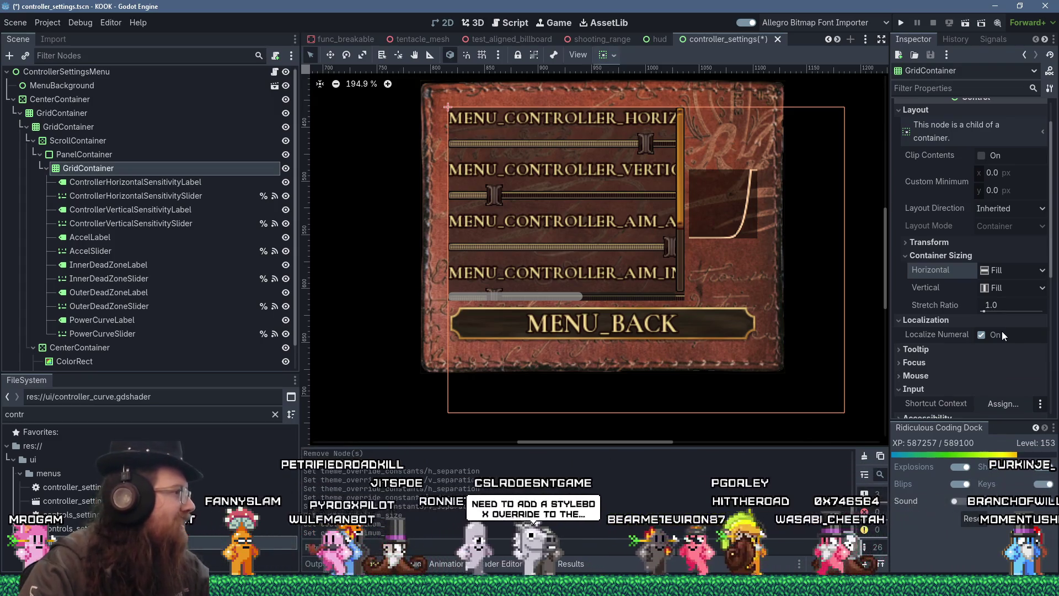
{"action": "scroll", "coordinate": [1002, 331], "scroll_direction": "down", "scroll_amount": 5}
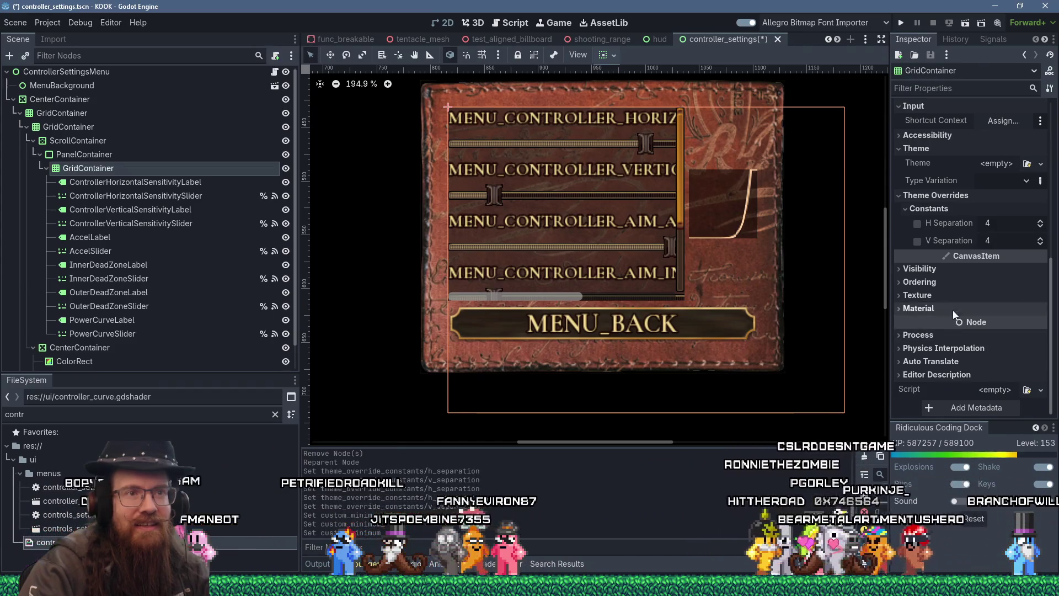
{"action": "scroll", "coordinate": [955, 356], "scroll_direction": "up", "scroll_amount": 2}
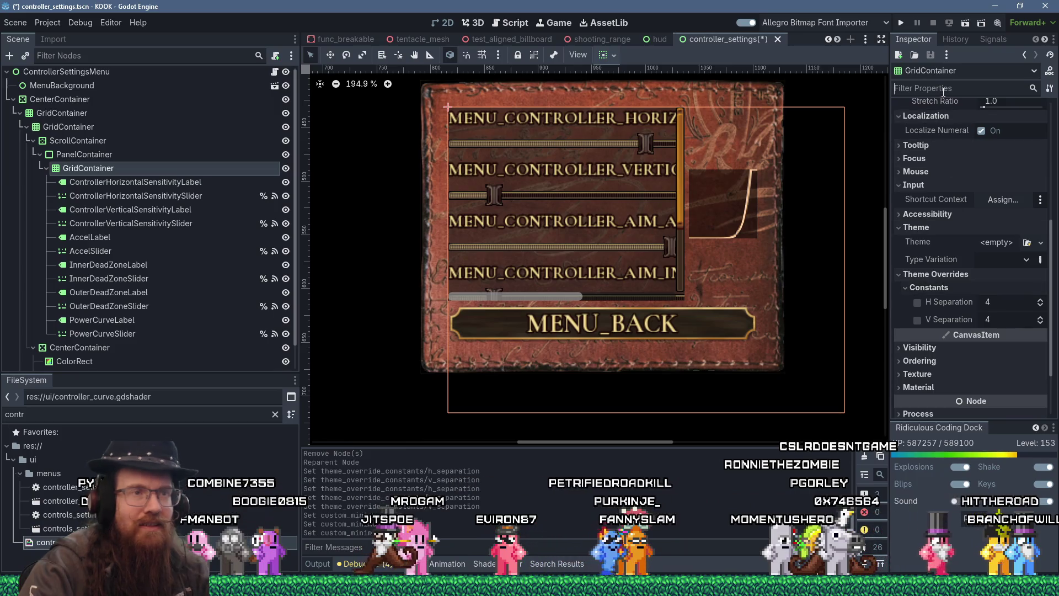
{"action": "type", "text": "style"}
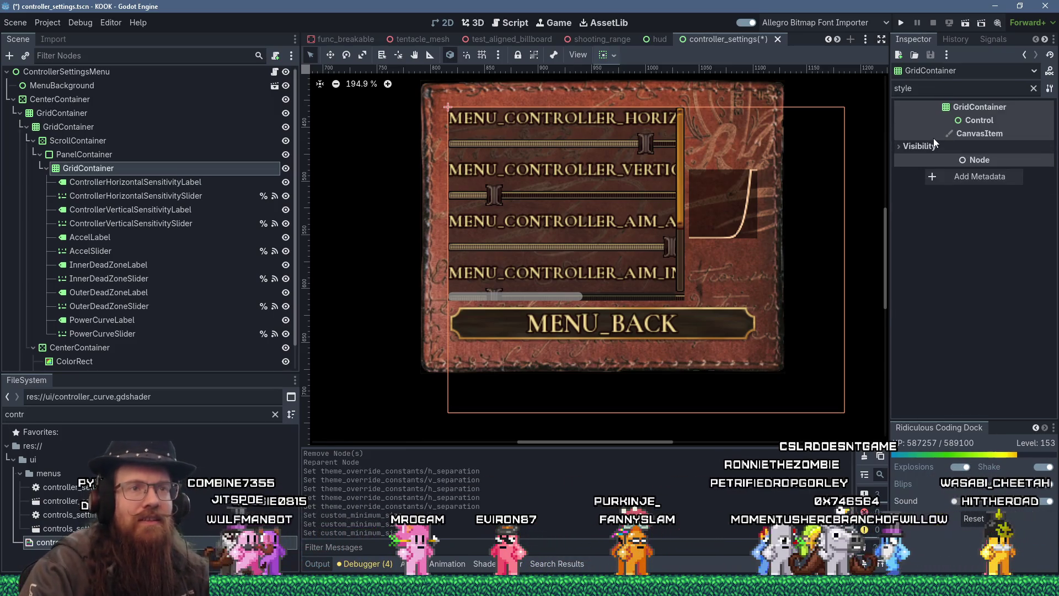
{"action": "left_click", "coordinate": [921, 146]}
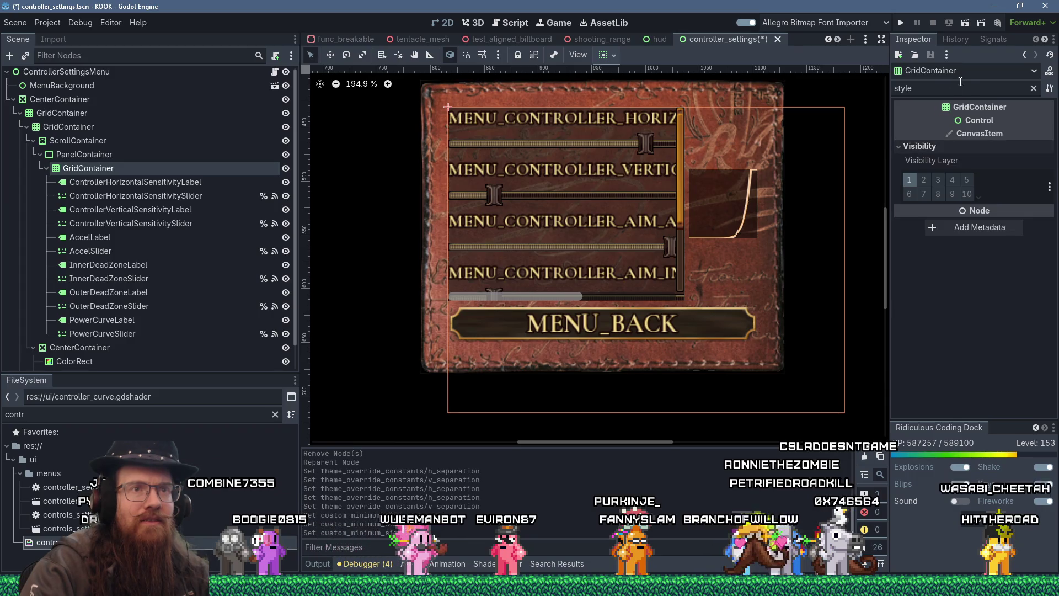
{"action": "left_click", "coordinate": [1030, 87]}
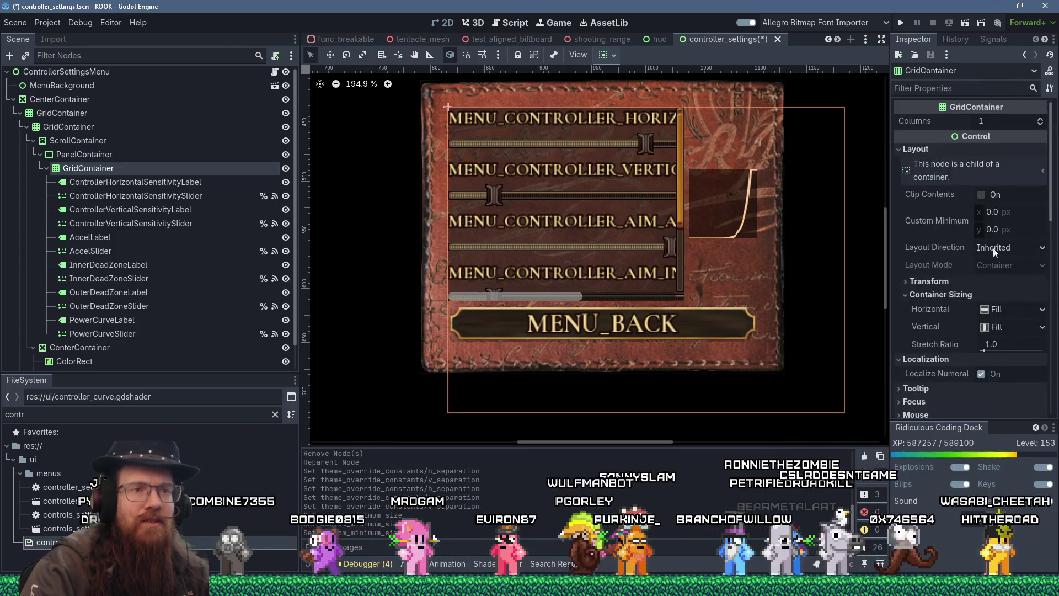